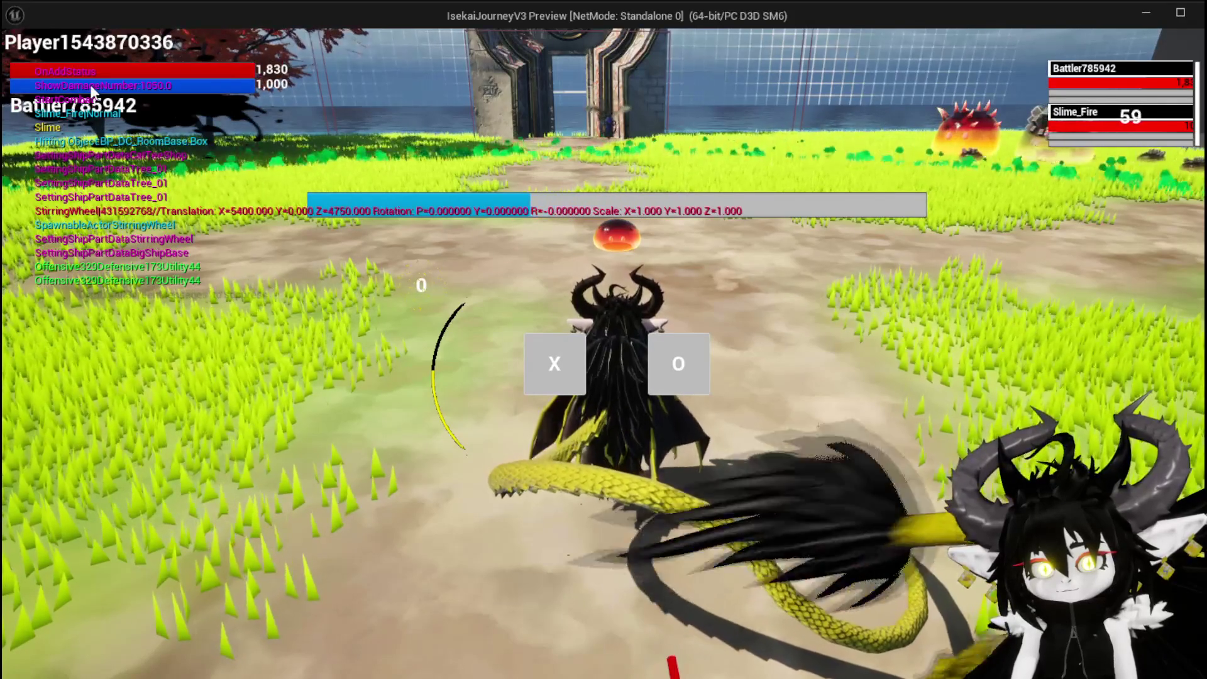
- End the Standalone preview and bring ShowDamageNumber's Print String node into view
key("Escape")
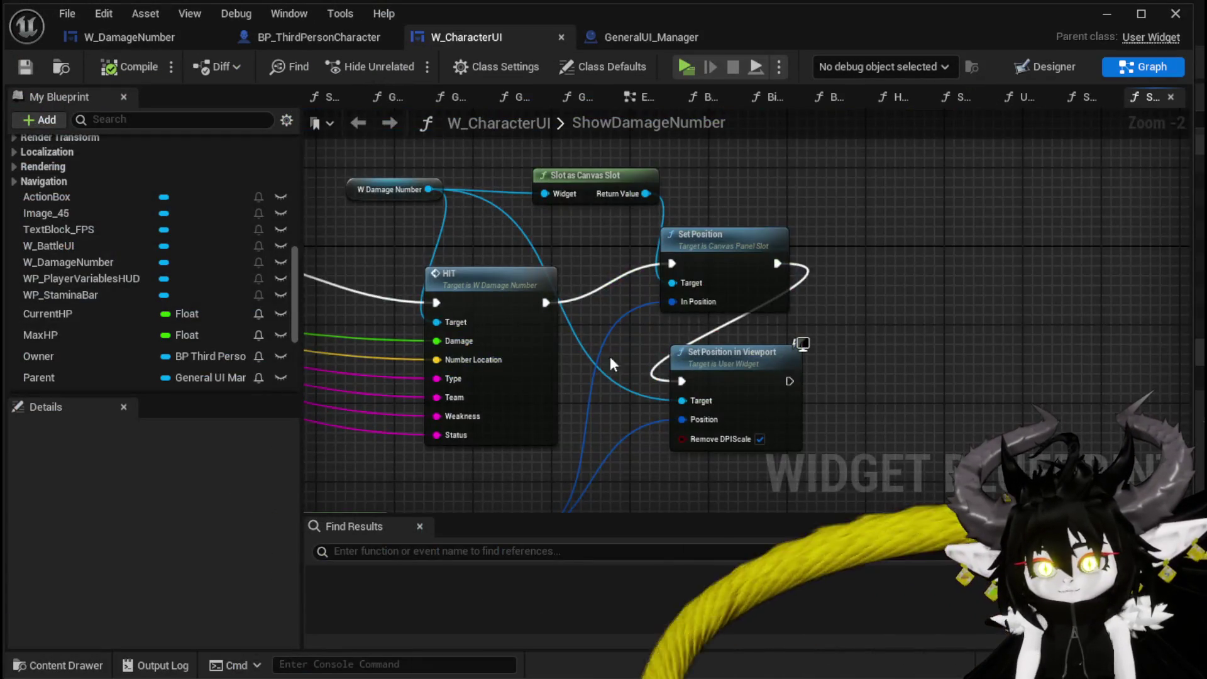
left_click_drag(613, 364, 962, 409)
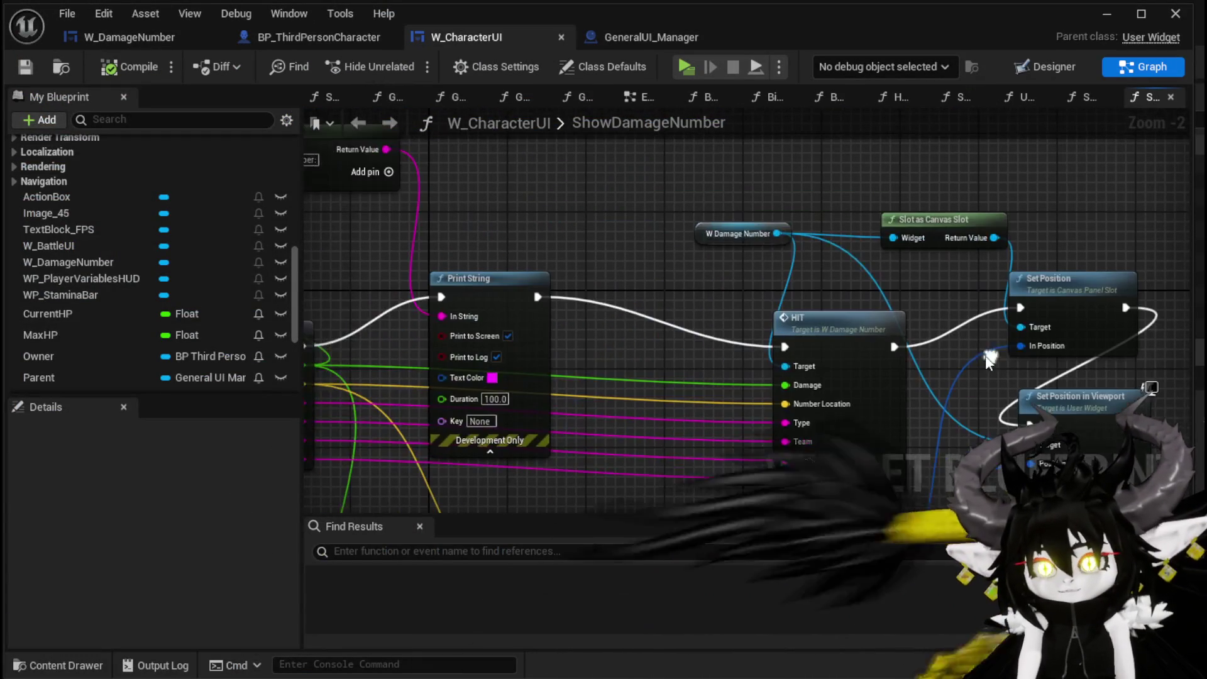
- Change the Print String text colour to orange
left_click(491, 378)
left_click(643, 524)
left_click_drag(643, 523, 661, 544)
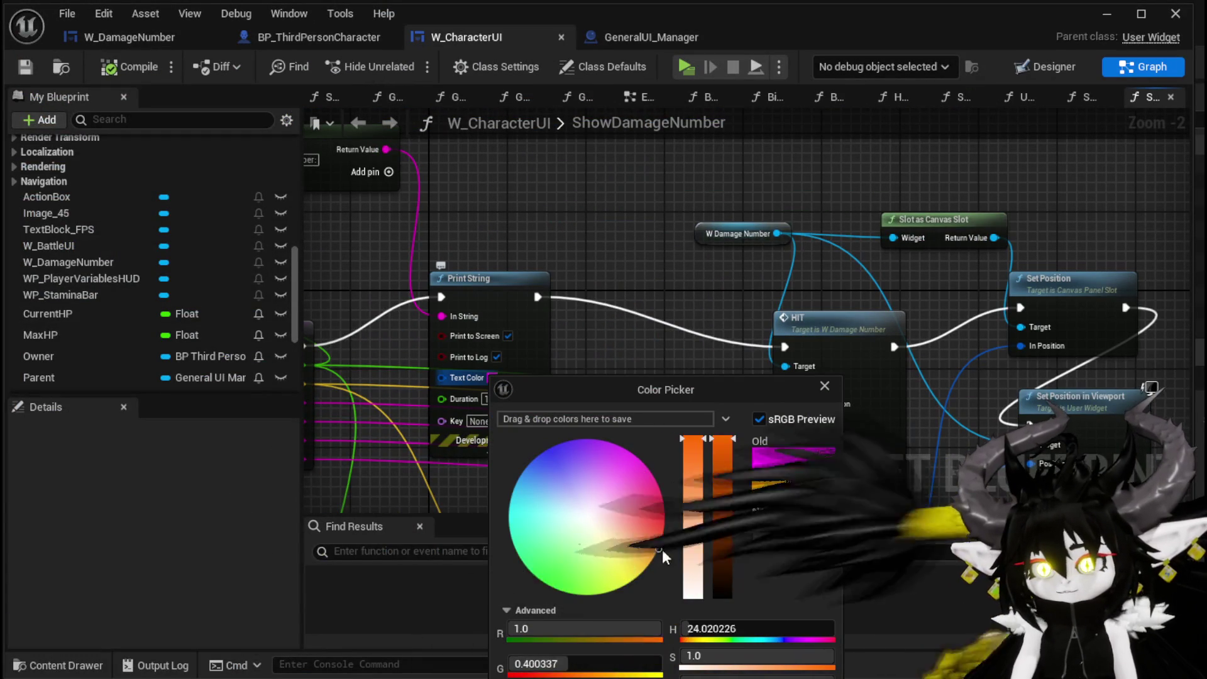
left_click(825, 385)
- Reposition the Set Position in Viewport node and compile W_CharacterUI
left_click_drag(964, 385, 754, 312)
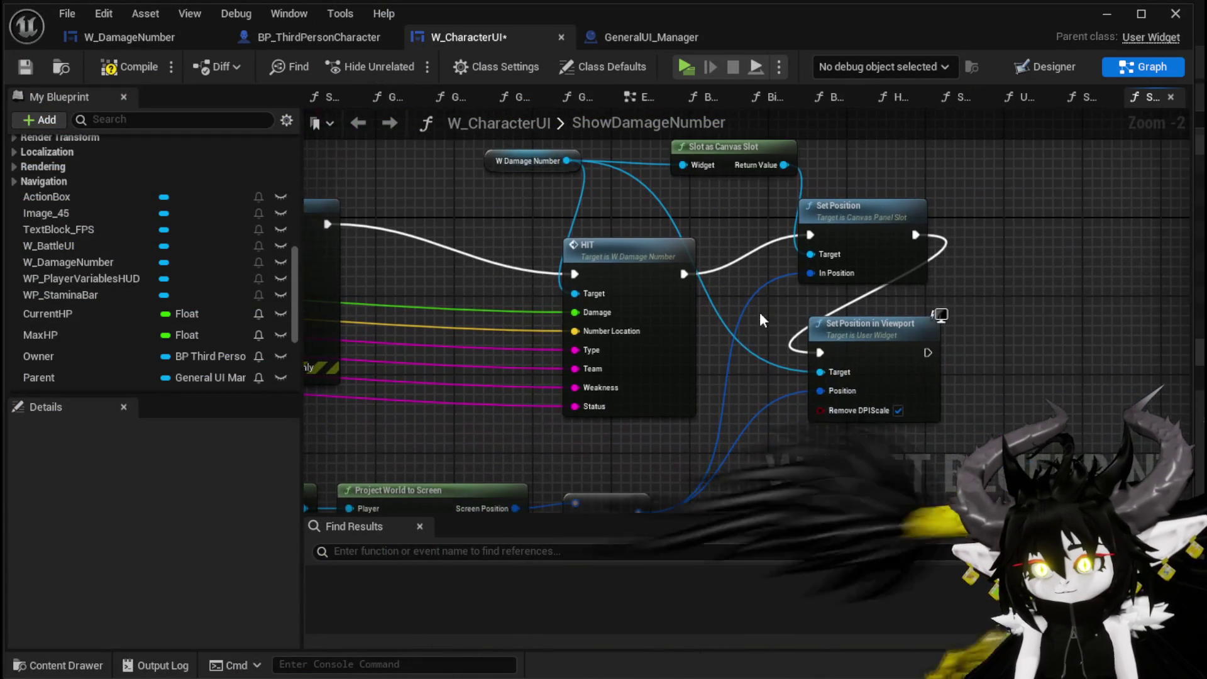
left_click_drag(820, 272, 800, 271)
left_click(938, 318)
mouse_move(900, 318)
left_mouse_down()
mouse_move(927, 344)
mouse_move(992, 294)
mouse_move(1033, 196)
mouse_move(979, 311)
left_mouse_up()
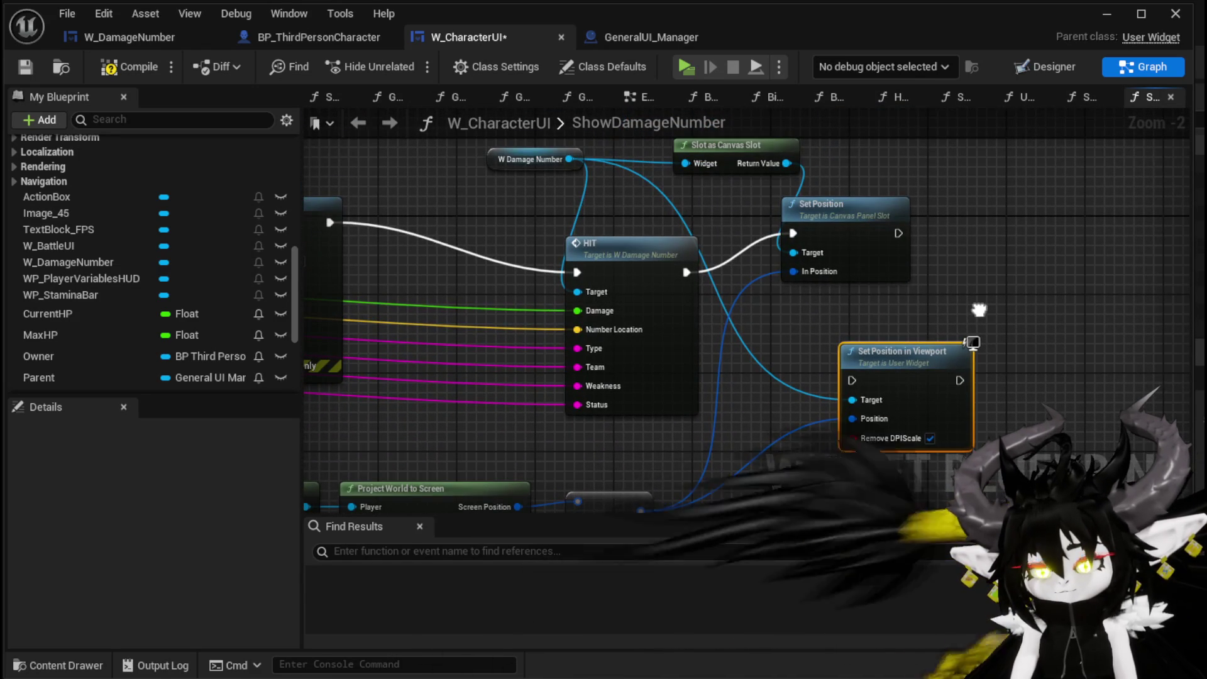
left_click(123, 67)
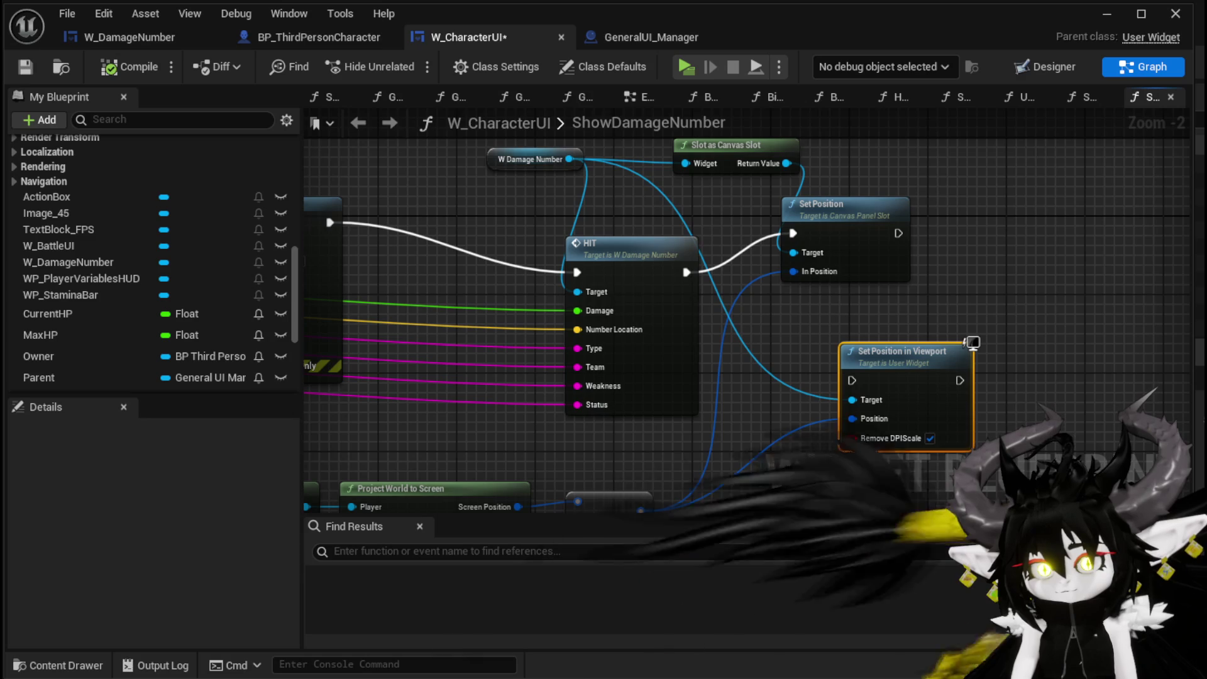
- In W_DamageNumber's HIT event, wire the Status setter's exec output into Set Visibility
double_click(594, 244)
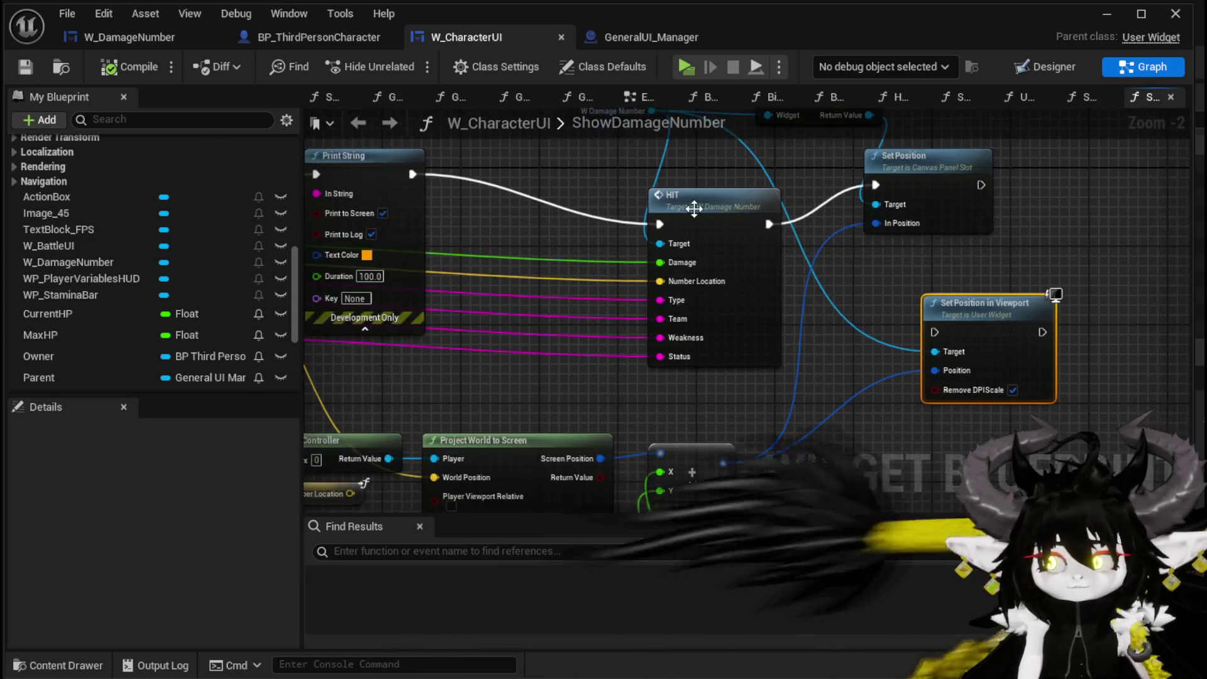
left_click_drag(894, 318, 459, 127)
mouse_move(399, 324)
left_mouse_down()
mouse_move(846, 352)
mouse_move(689, 367)
mouse_move(817, 369)
left_mouse_up()
left_click_drag(893, 343, 893, 343)
mouse_move(893, 344)
left_mouse_down()
mouse_move(737, 264)
mouse_move(620, 252)
left_mouse_up()
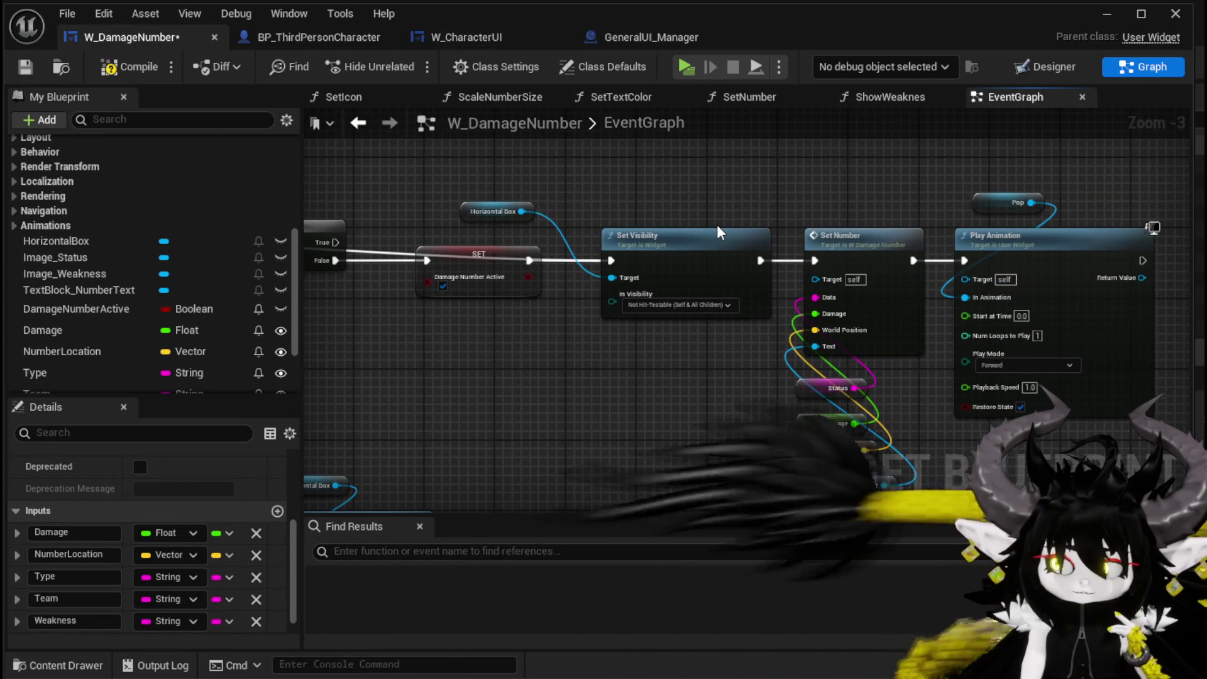
- Compile W_DamageNumber, review its Branch and animation nodes, and minimise the Blueprint editor
left_click_drag(717, 224, 871, 217)
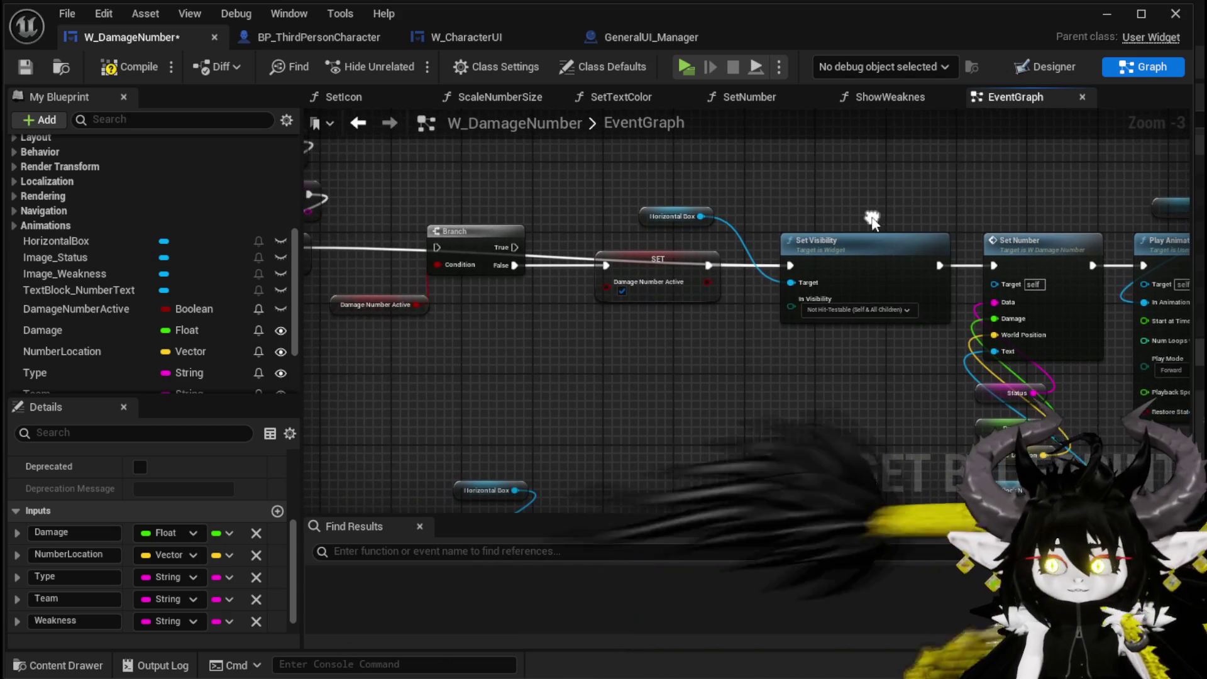
left_click(124, 67)
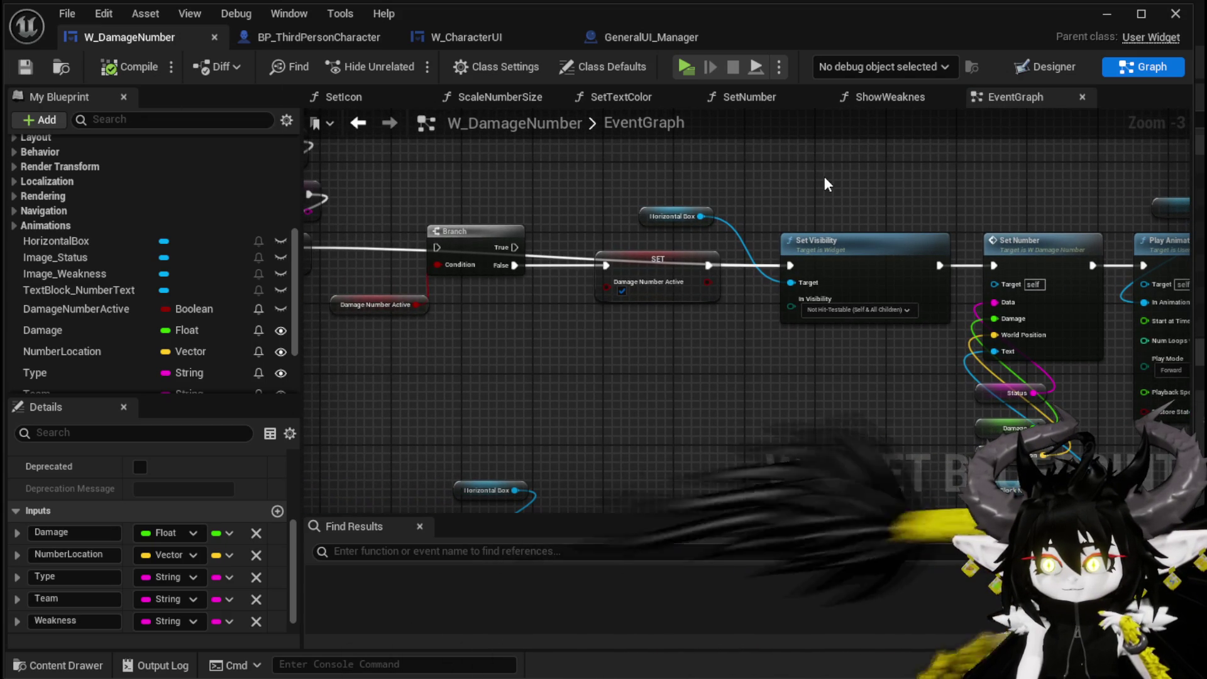
left_click_drag(825, 178, 813, 95)
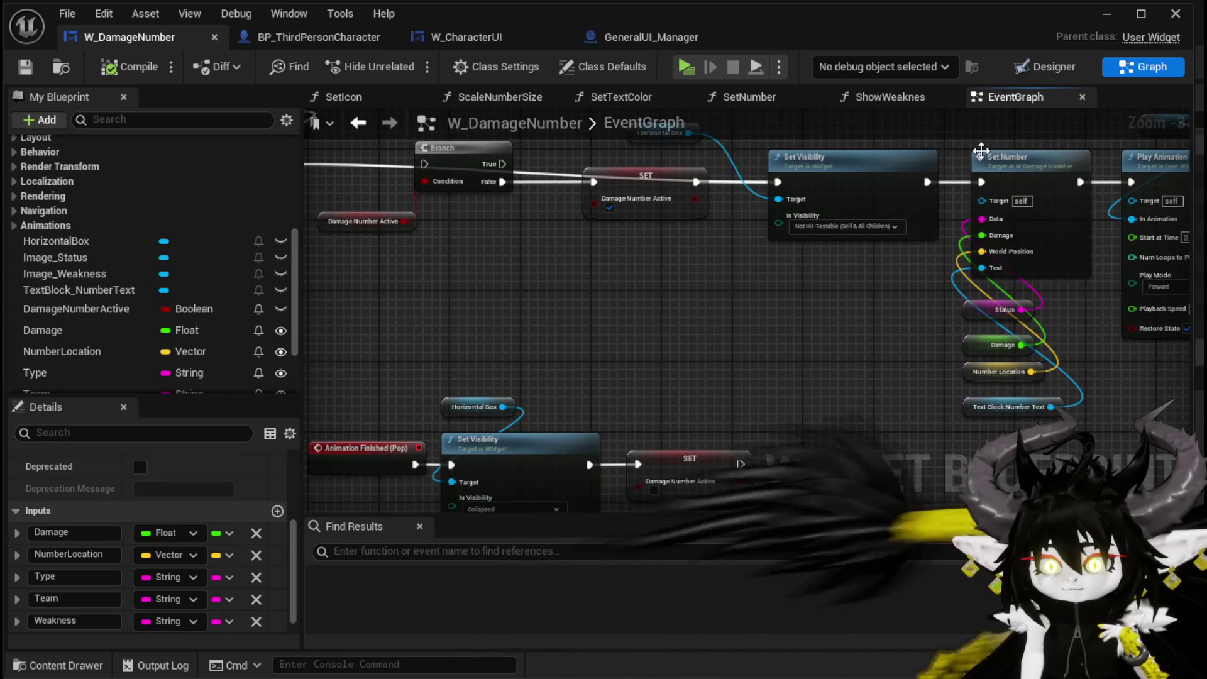
mouse_move(625, 299)
left_mouse_down()
mouse_move(627, 277)
mouse_move(482, 276)
mouse_move(575, 278)
left_mouse_up()
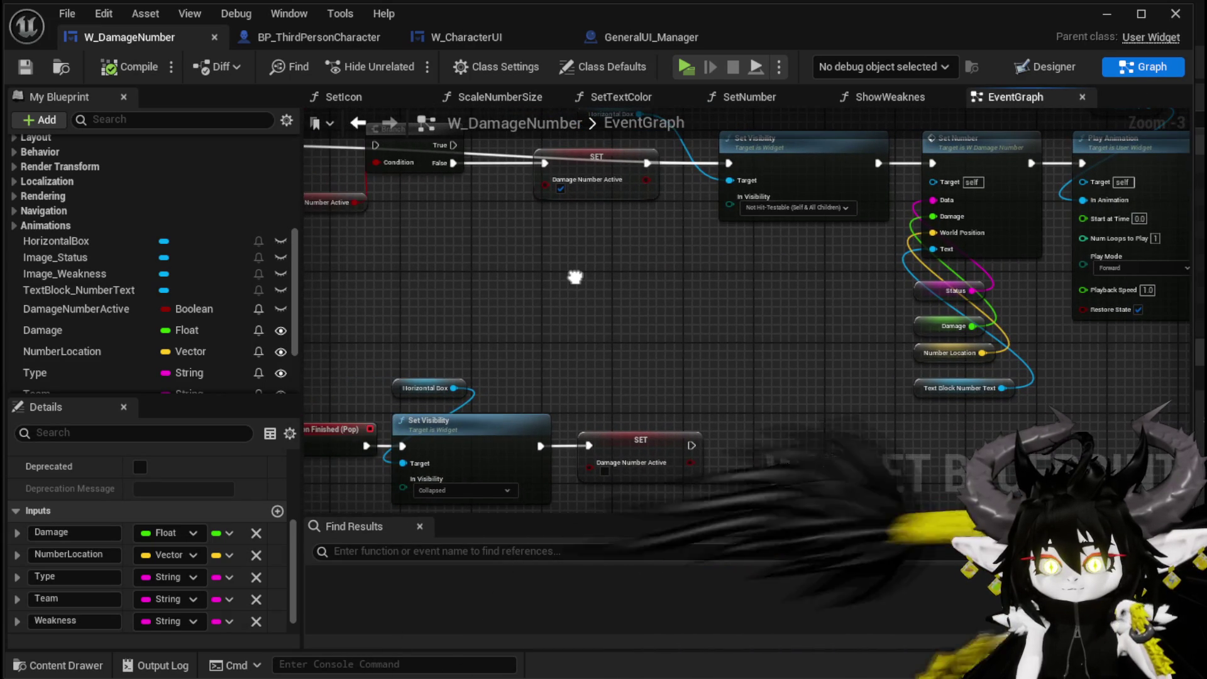
left_click(1110, 13)
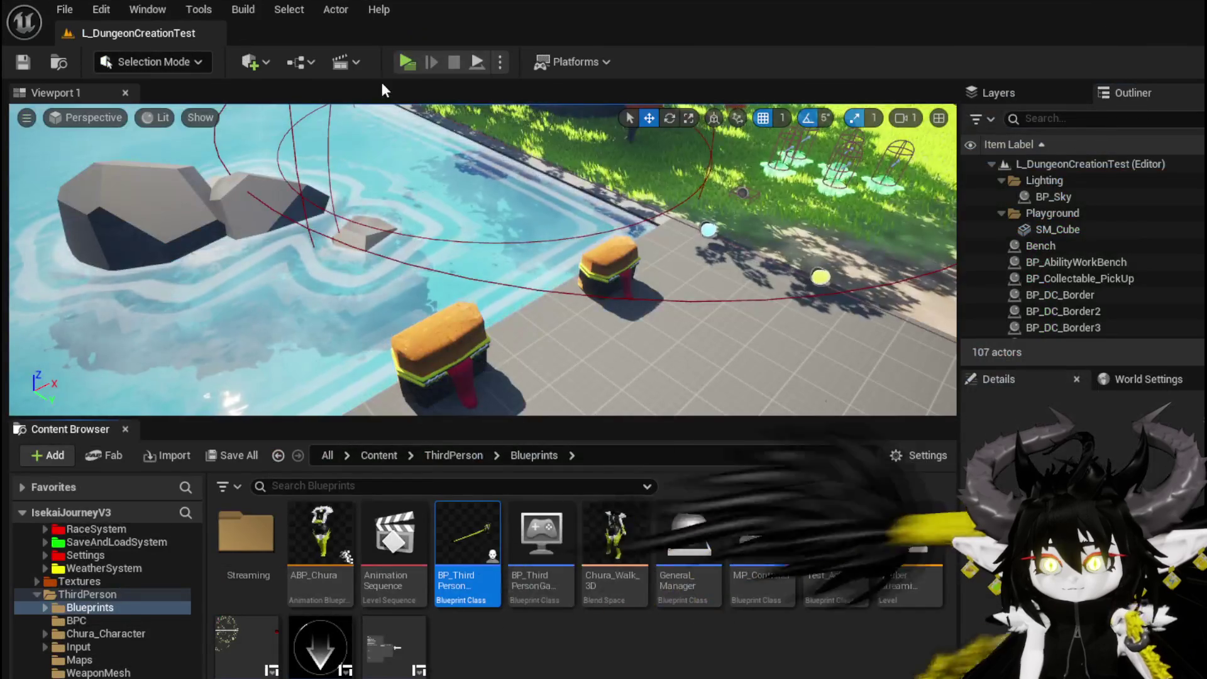
left_click(407, 63)
key("w")
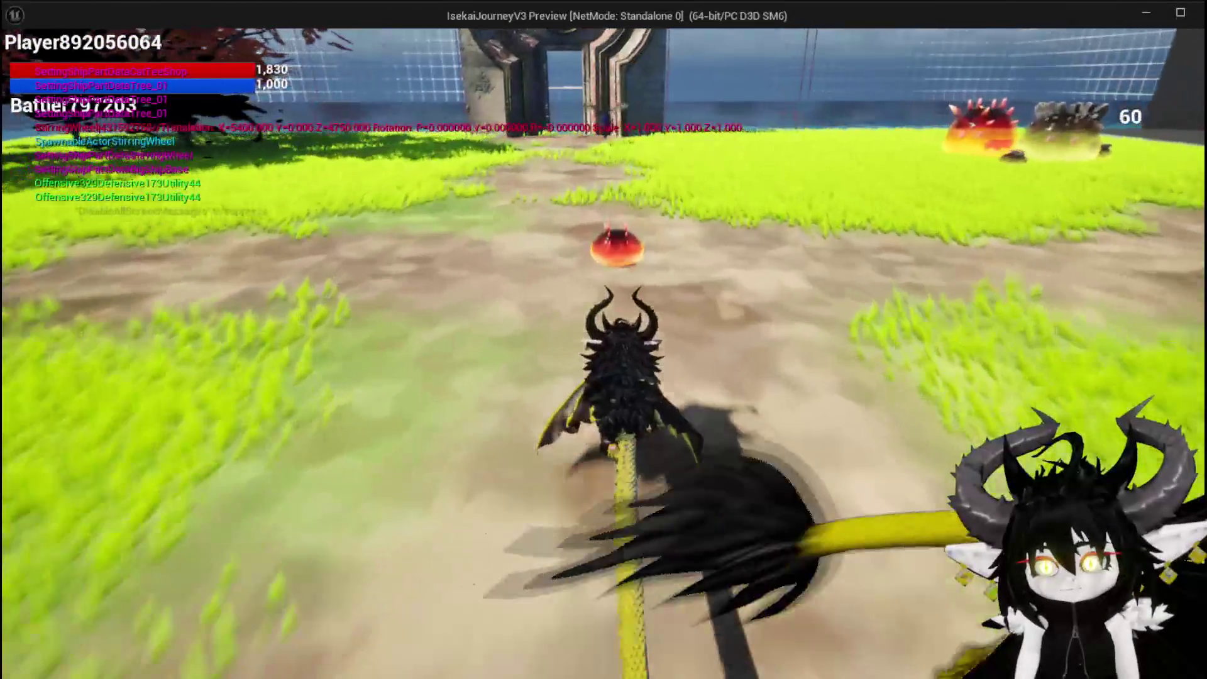
left_click(604, 340)
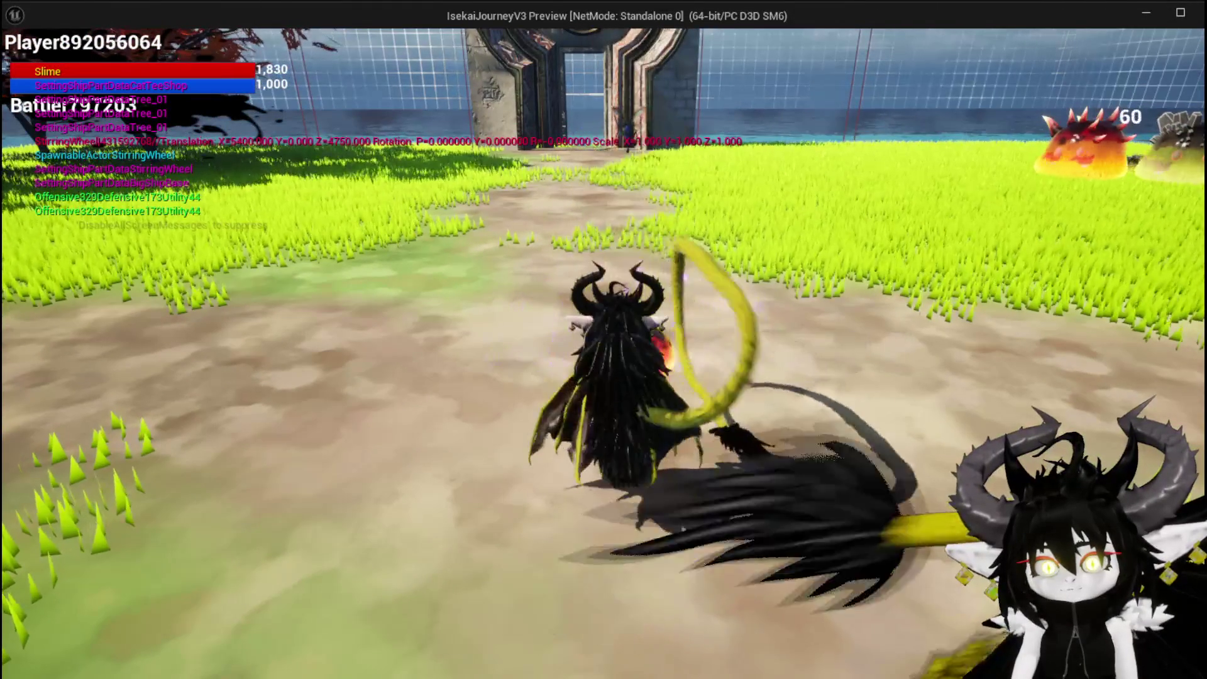
left_click(518, 263)
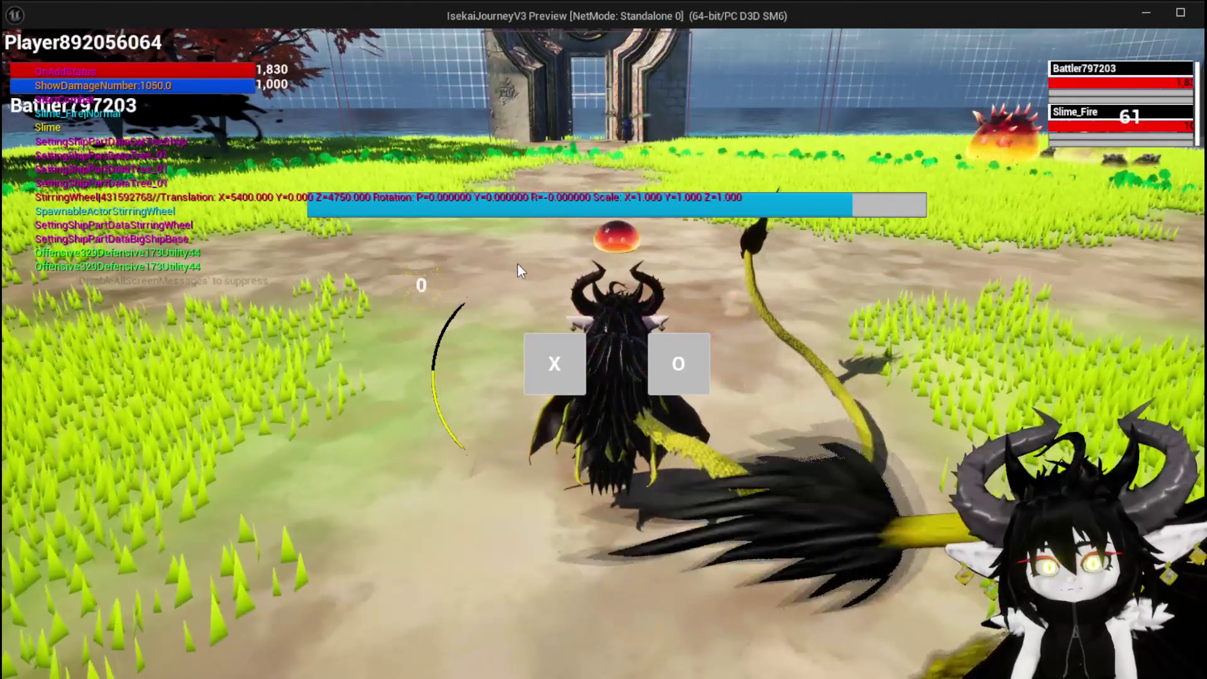
left_click(562, 343)
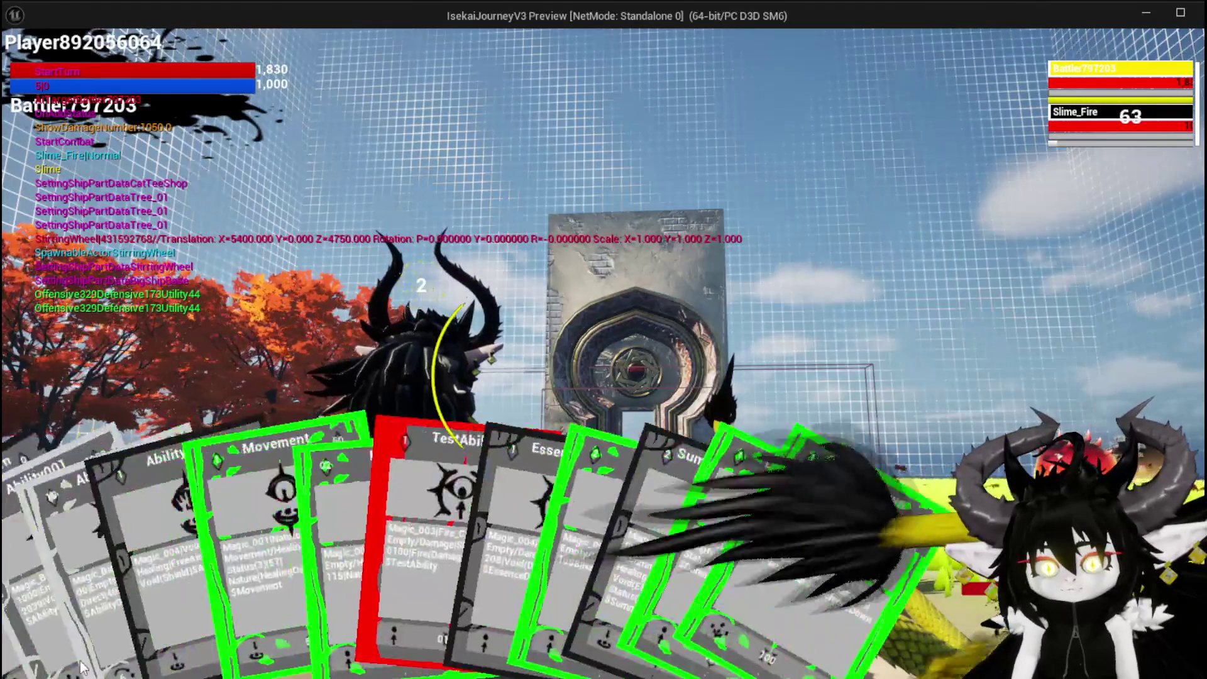
left_click(38, 608)
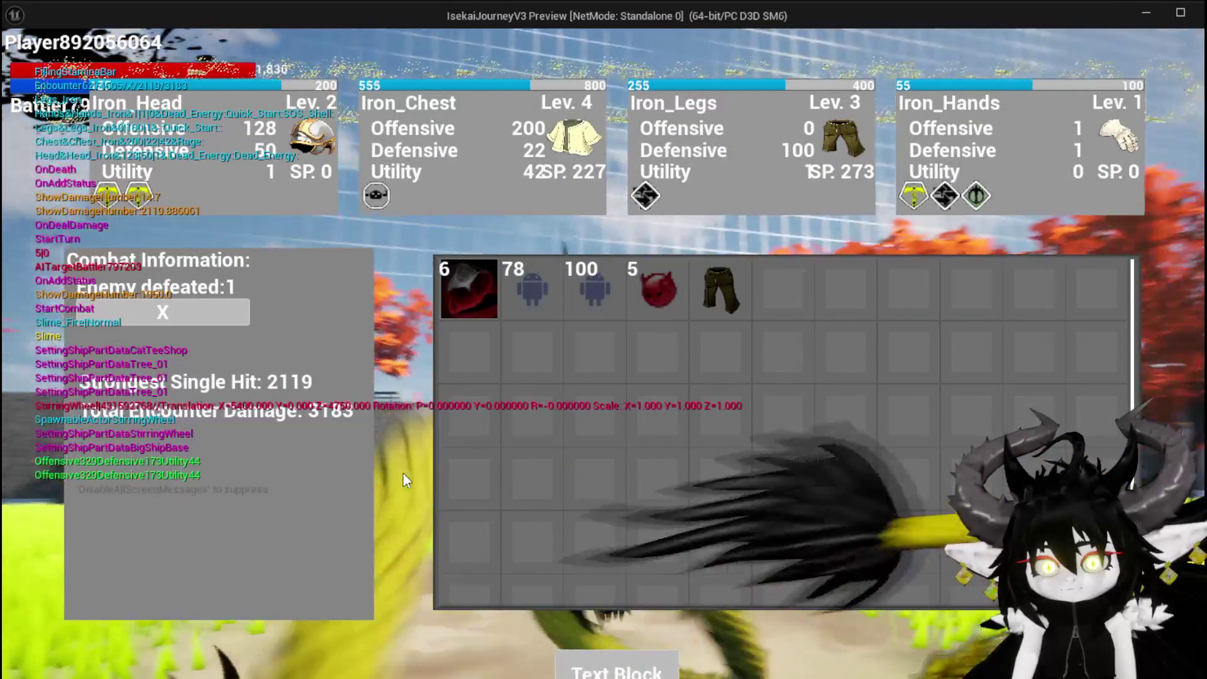
key("Escape")
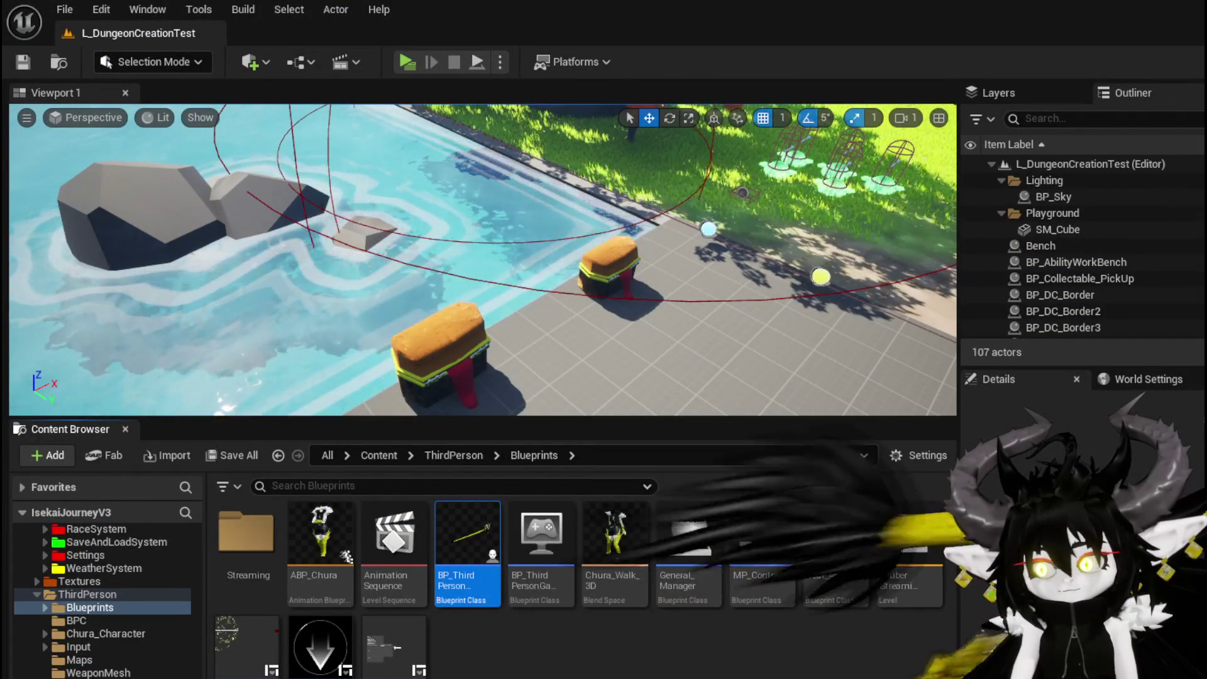
key("alt+Tab")
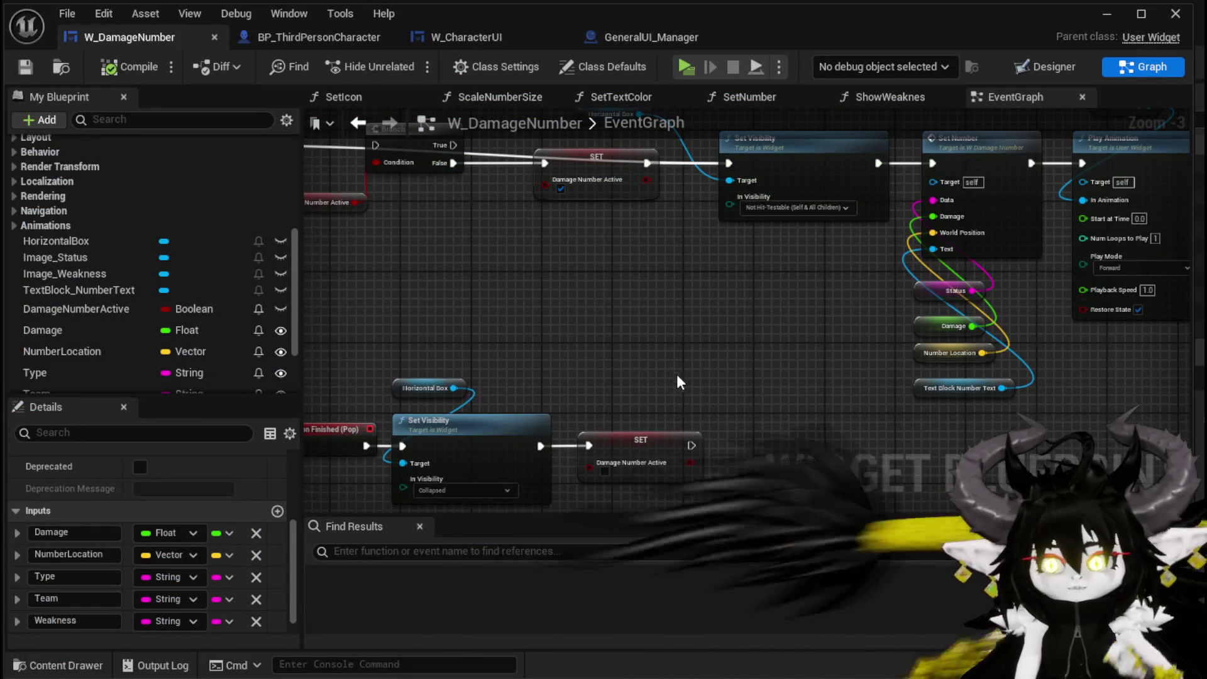
- Box-select the chain of SET nodes in W_DamageNumber and move it to a new spot
mouse_move(777, 345)
left_mouse_down()
mouse_move(722, 220)
mouse_move(1006, 207)
left_mouse_up()
left_click_drag(491, 189, 681, 293)
mouse_move(471, 314)
left_mouse_down()
mouse_move(619, 468)
mouse_move(616, 531)
left_mouse_up()
left_click_drag(438, 472, 579, 244)
mouse_move(630, 153)
left_mouse_down()
mouse_move(579, 219)
mouse_move(659, 304)
mouse_move(632, 264)
left_mouse_up()
left_click_drag(806, 362, 368, 206)
left_click_drag(676, 410, 499, 382)
left_click(497, 382)
- Move the Horizontal Box getter up and to the right beside the Branch
mouse_move(655, 370)
left_mouse_down()
mouse_move(574, 248)
mouse_move(603, 242)
mouse_move(667, 283)
mouse_move(647, 304)
mouse_move(536, 316)
left_mouse_up()
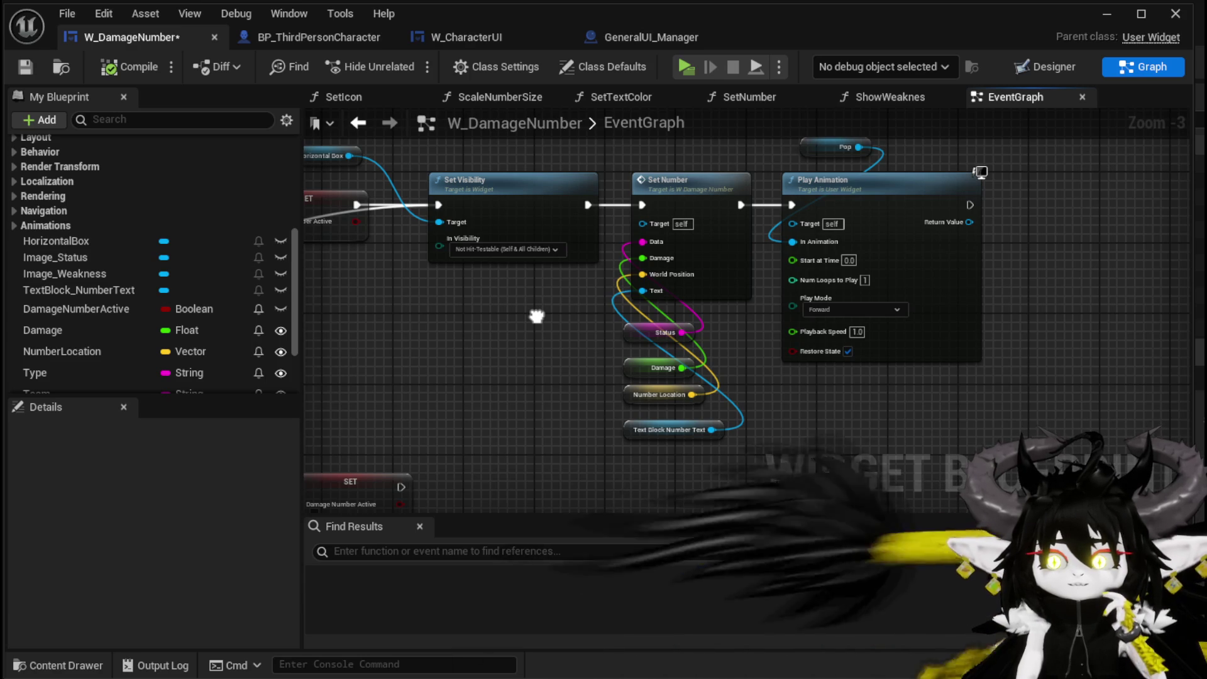
left_click_drag(537, 316, 761, 380)
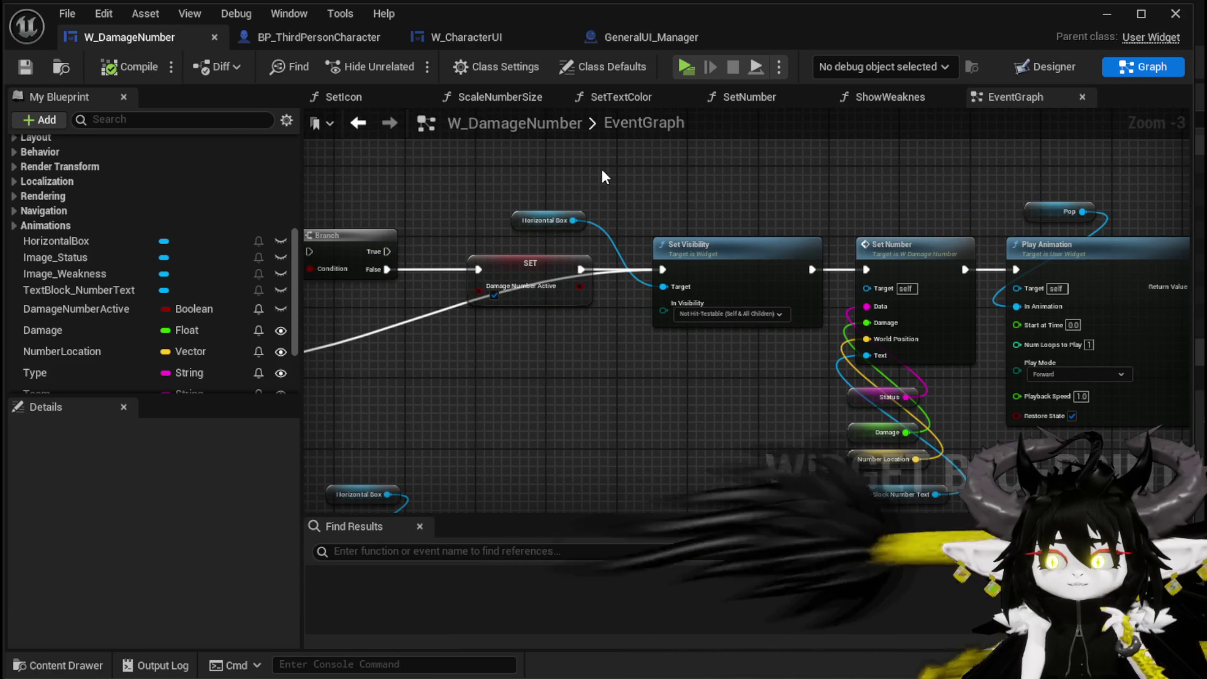
left_click_drag(529, 217, 674, 203)
left_click(633, 176)
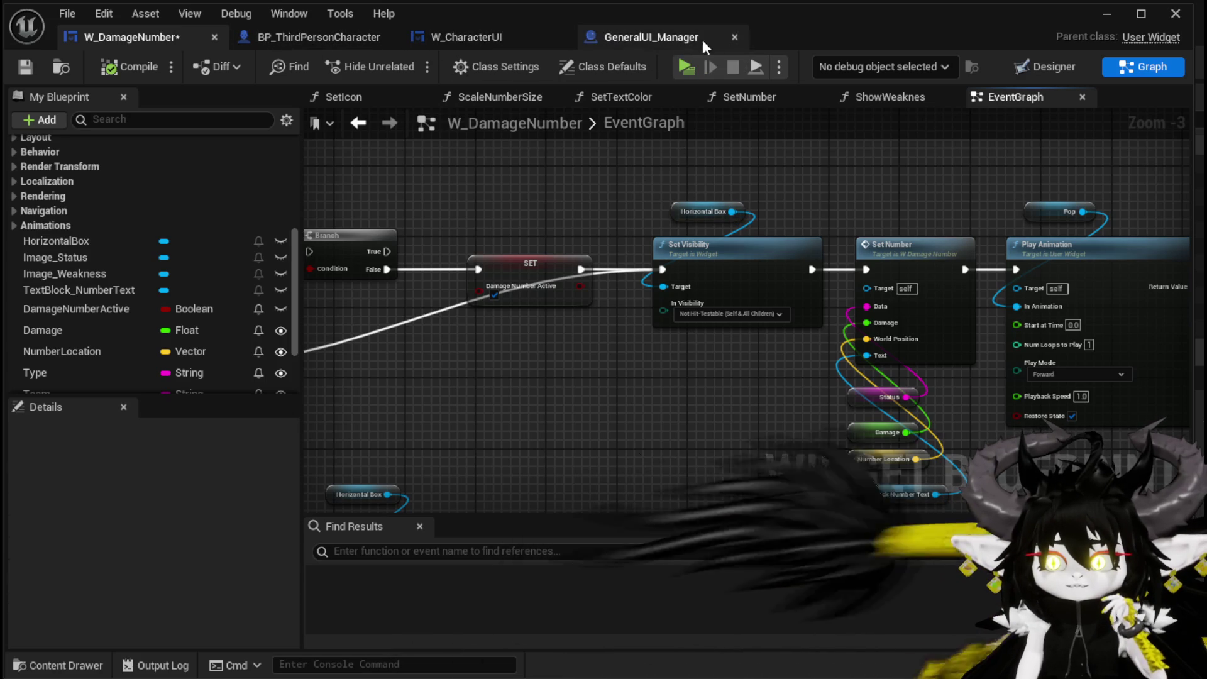
- Add a Set Visibility node for W Damage Number, wired between Print String and HIT
left_click(454, 39)
left_click(566, 217)
left_click_drag(639, 215, 778, 236)
type("set vi")
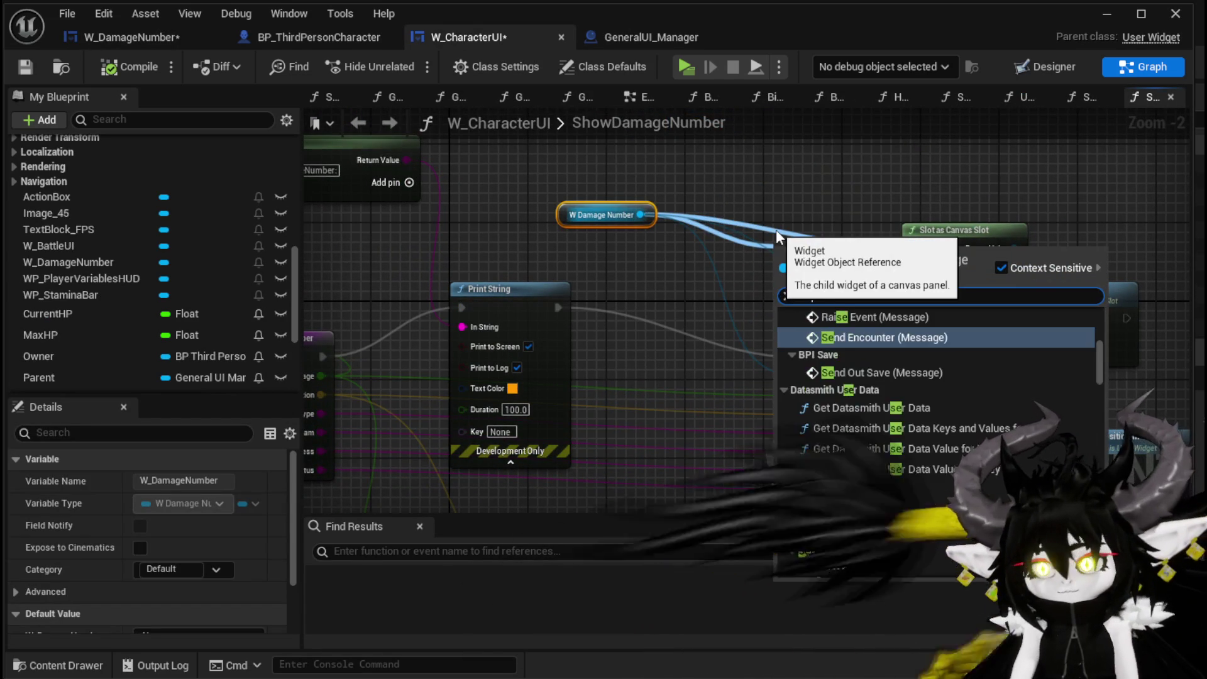
type("si")
key("Return")
left_click_drag(809, 273, 633, 312)
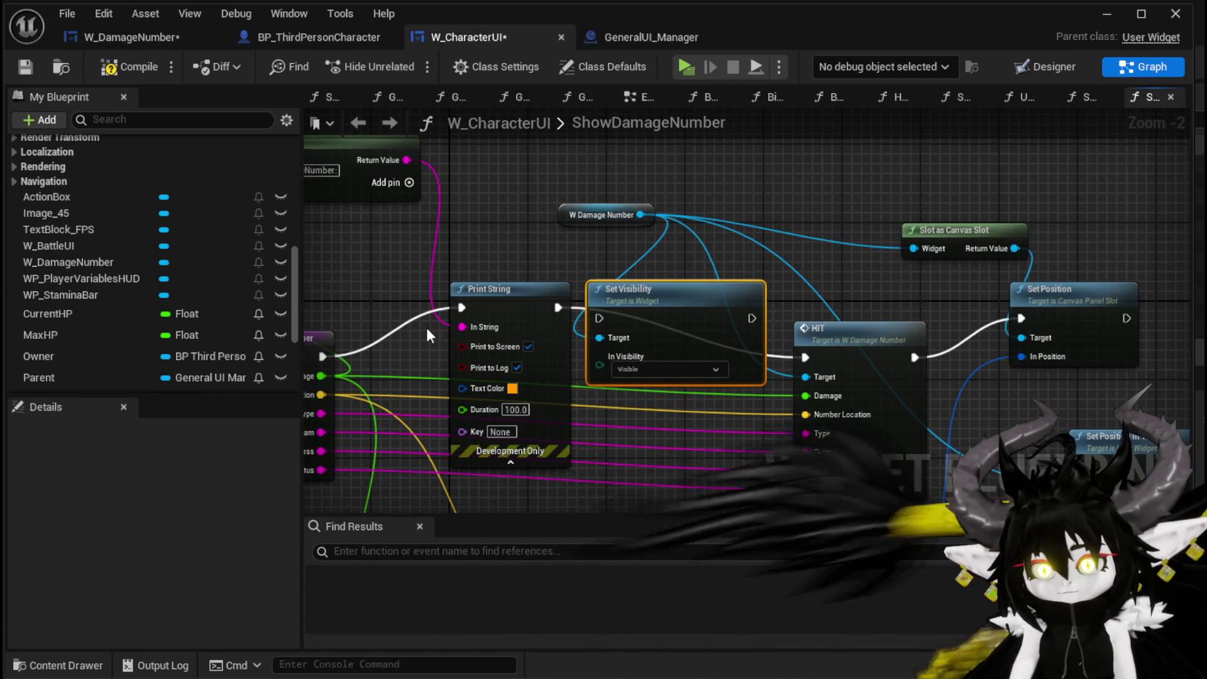
left_click_drag(322, 356, 585, 334)
left_click_drag(758, 321, 810, 366)
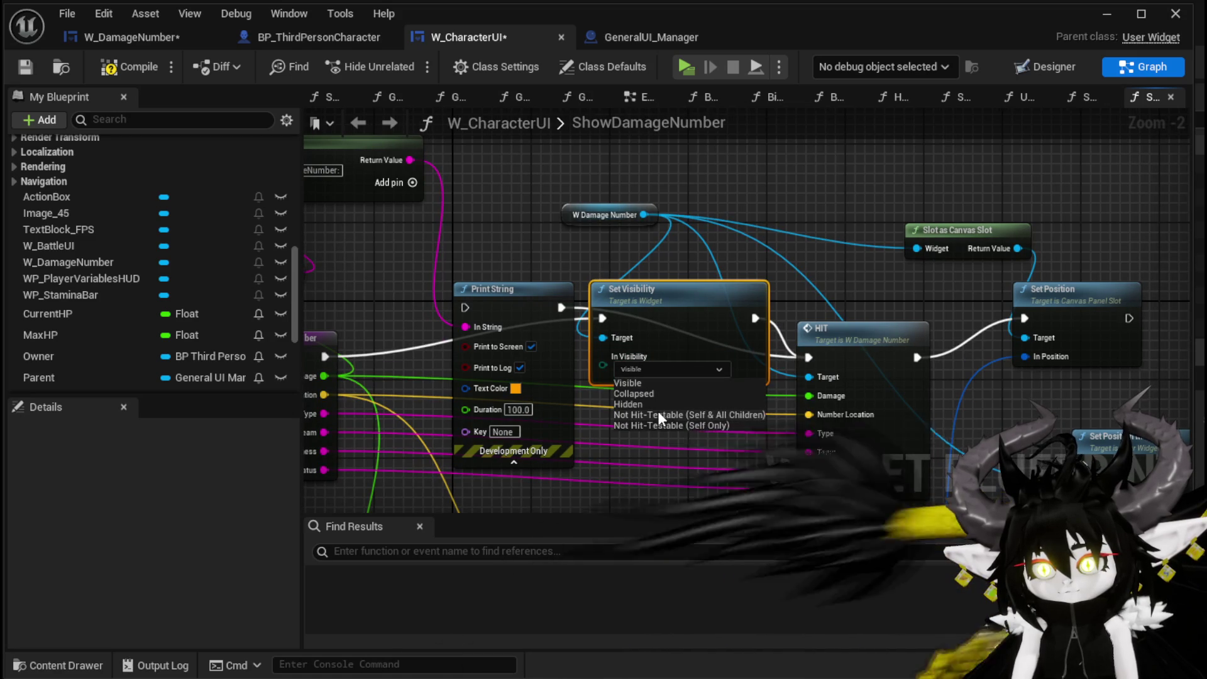
- Set In Visibility to Not Hit-Testable (Self & All Children) and save W_CharacterUI
left_click(654, 415)
left_click(801, 199)
left_click(24, 70)
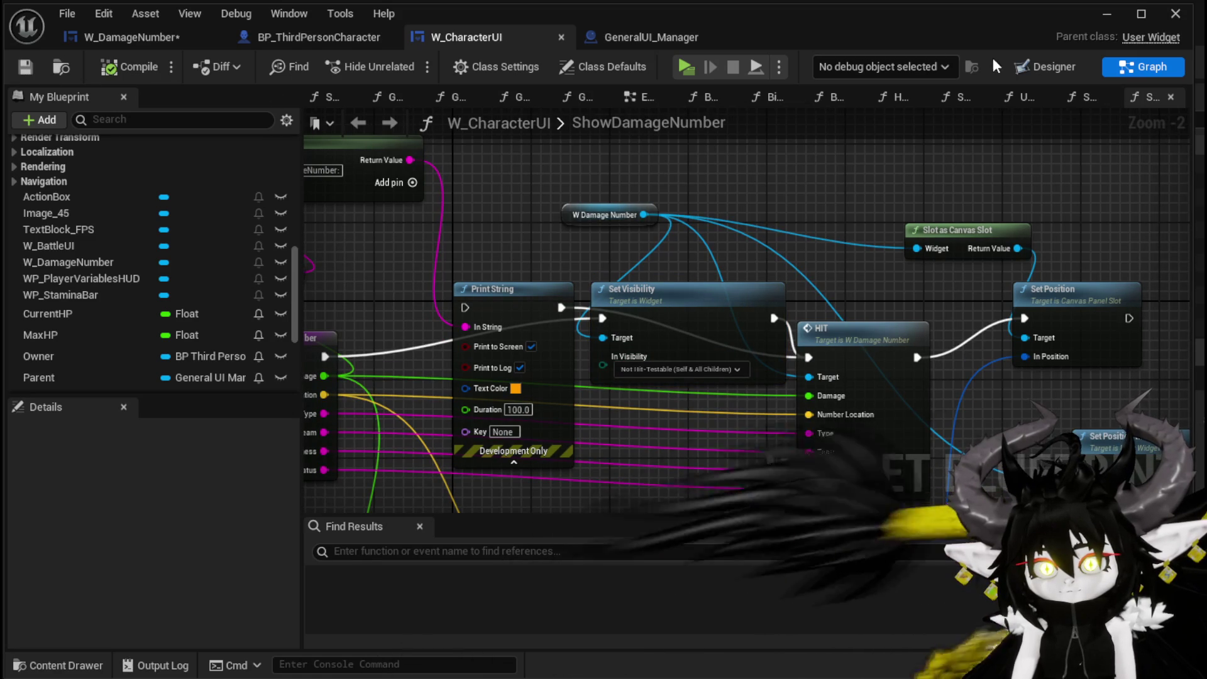
- Check W_DamageNumber's setter chain, then launch the game preview to test
left_click(132, 36)
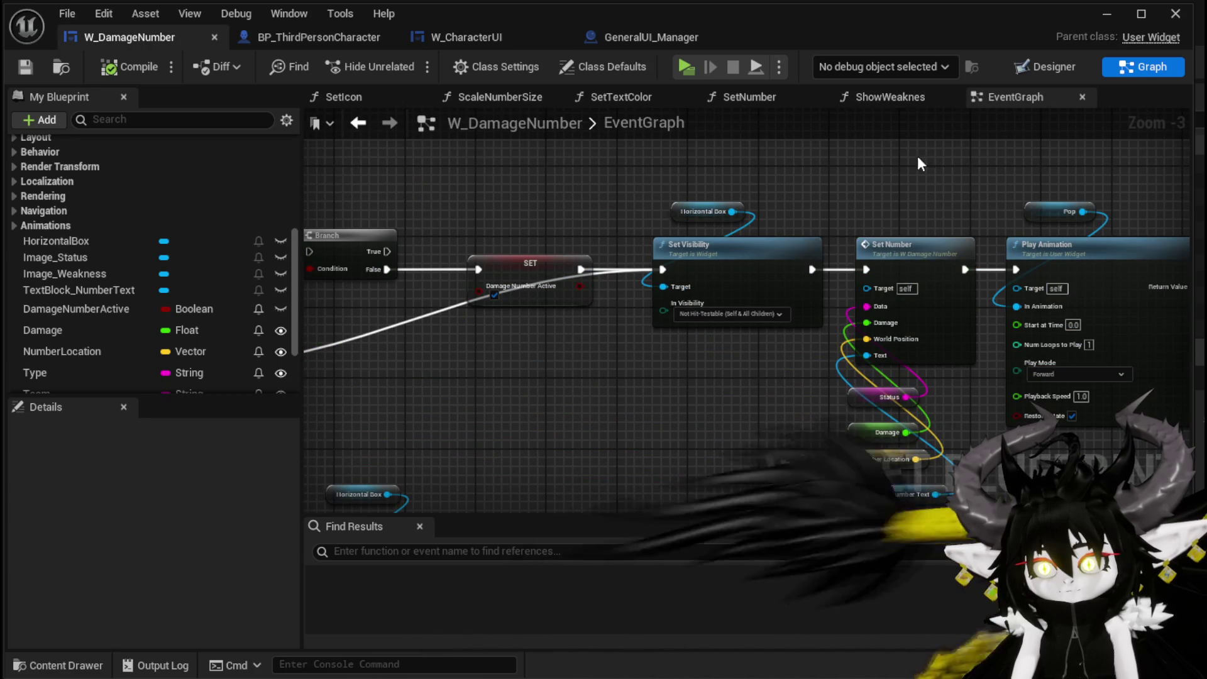
mouse_move(700, 214)
left_mouse_down()
mouse_move(757, 233)
mouse_move(825, 227)
left_mouse_up()
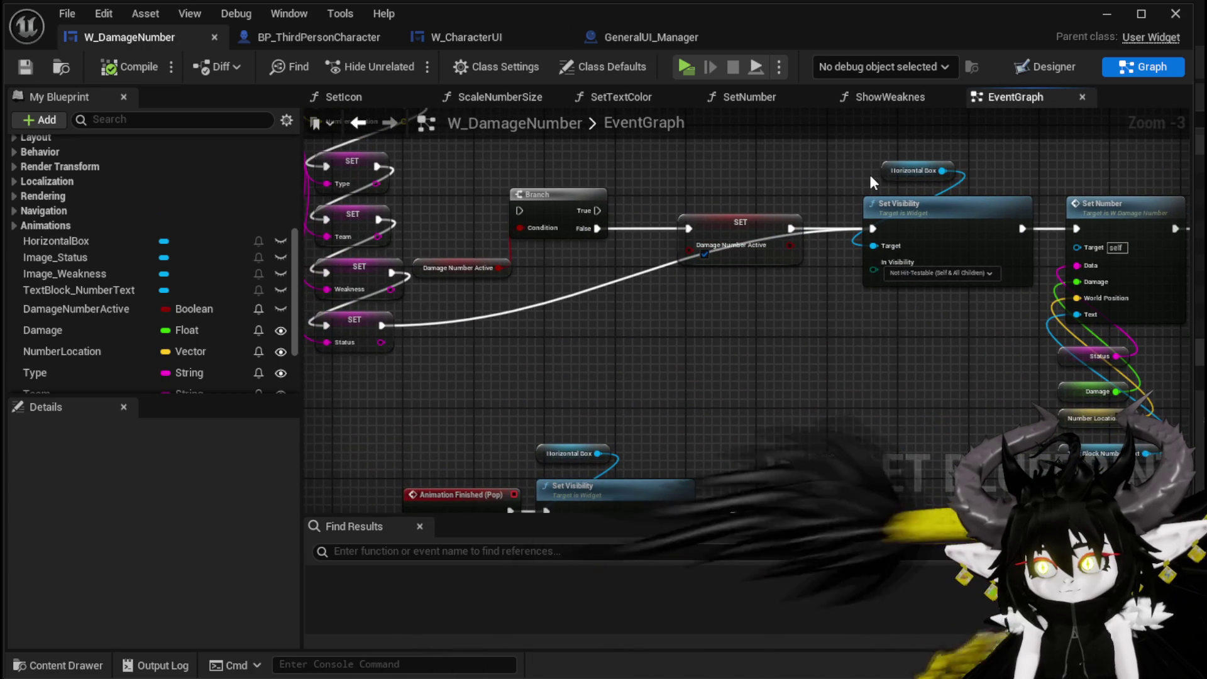
left_click(1097, 19)
left_click(403, 63)
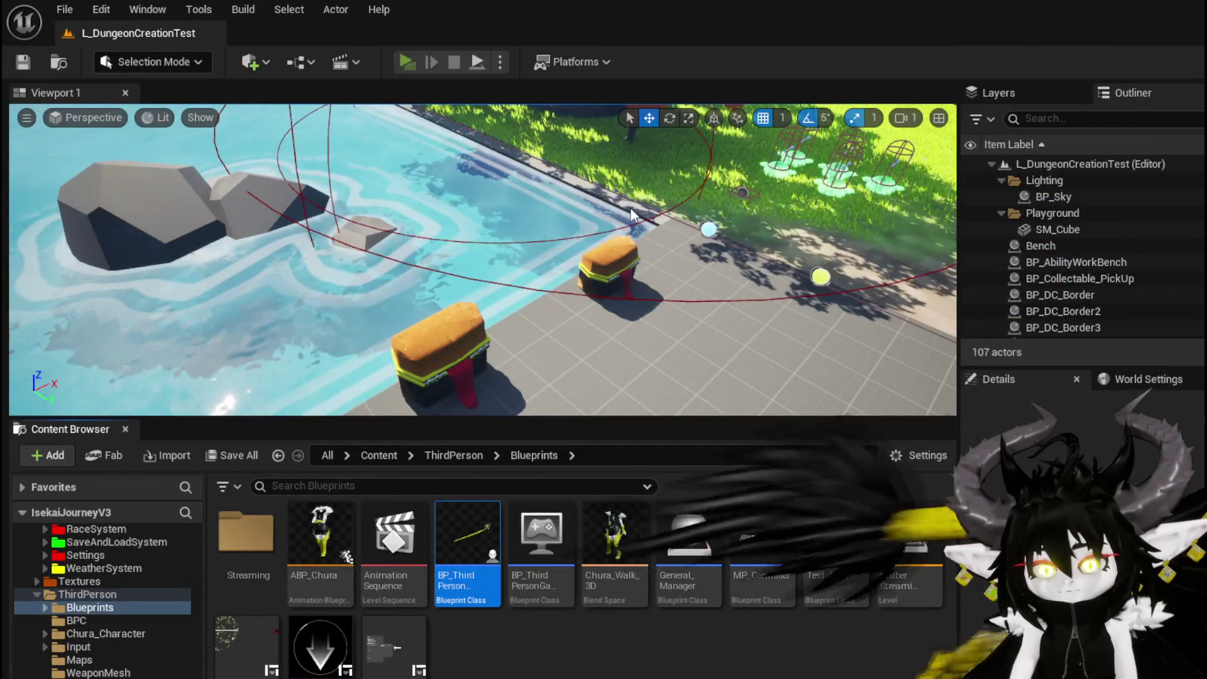
- Walk to the tower, start the encounter, and play the SummonSpawn card
key("w")
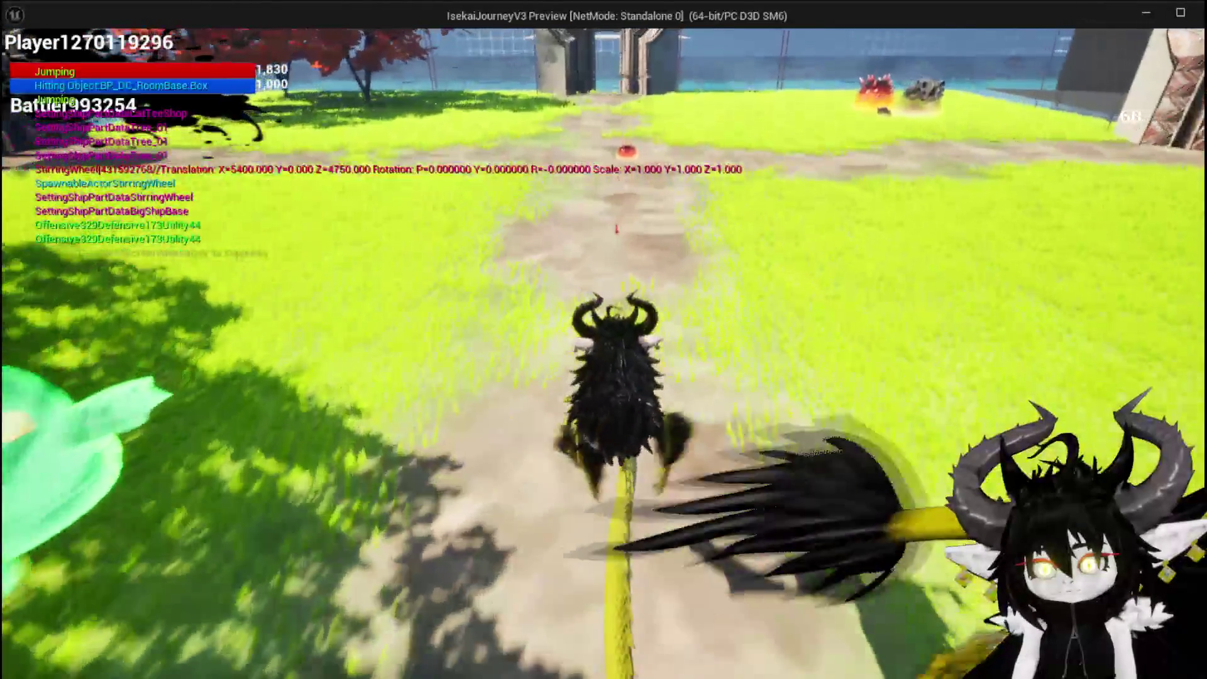
key("space")
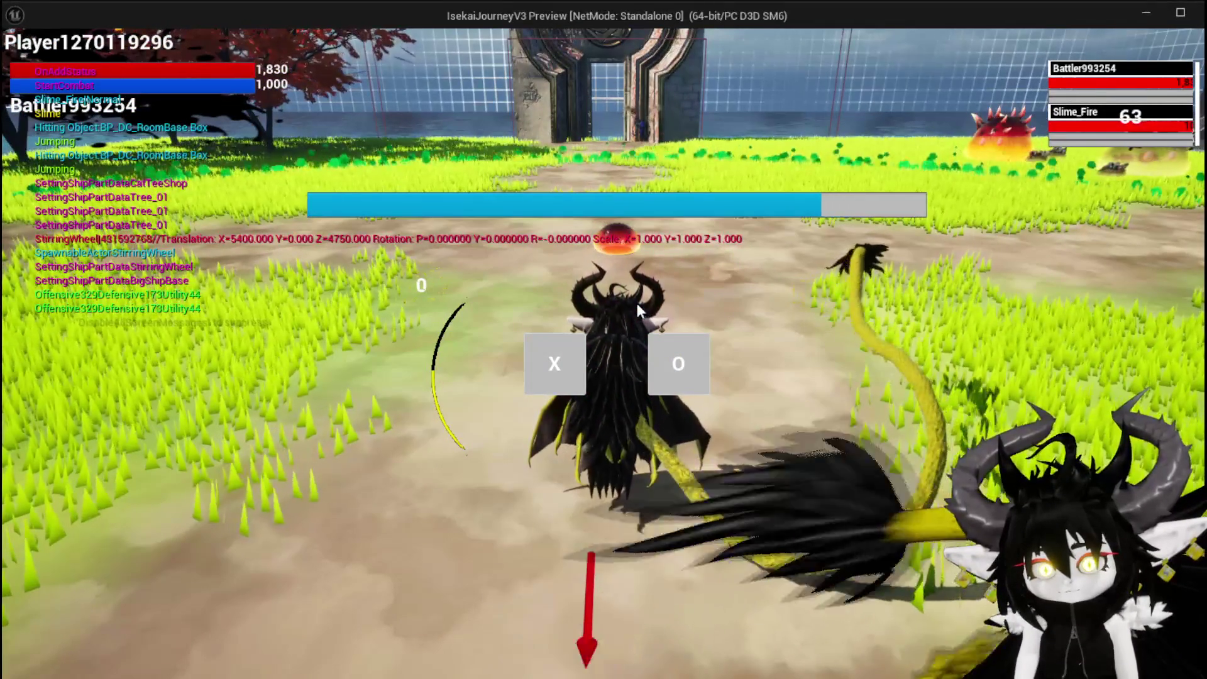
left_click(574, 370)
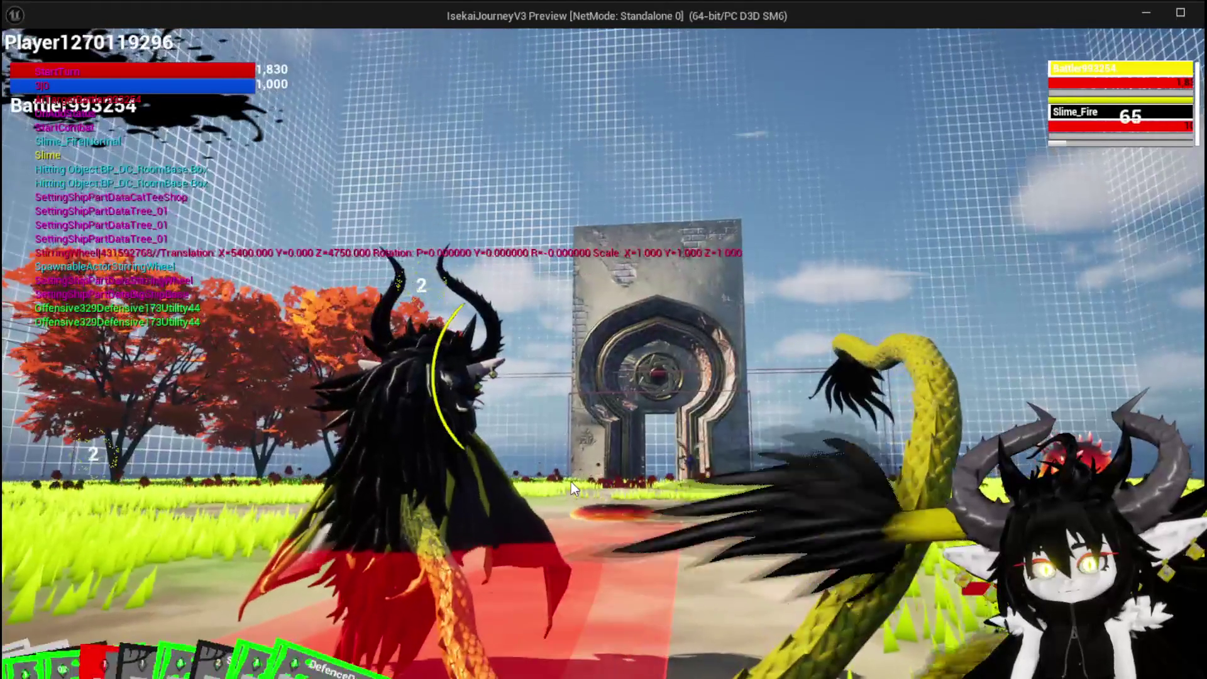
left_click(73, 643)
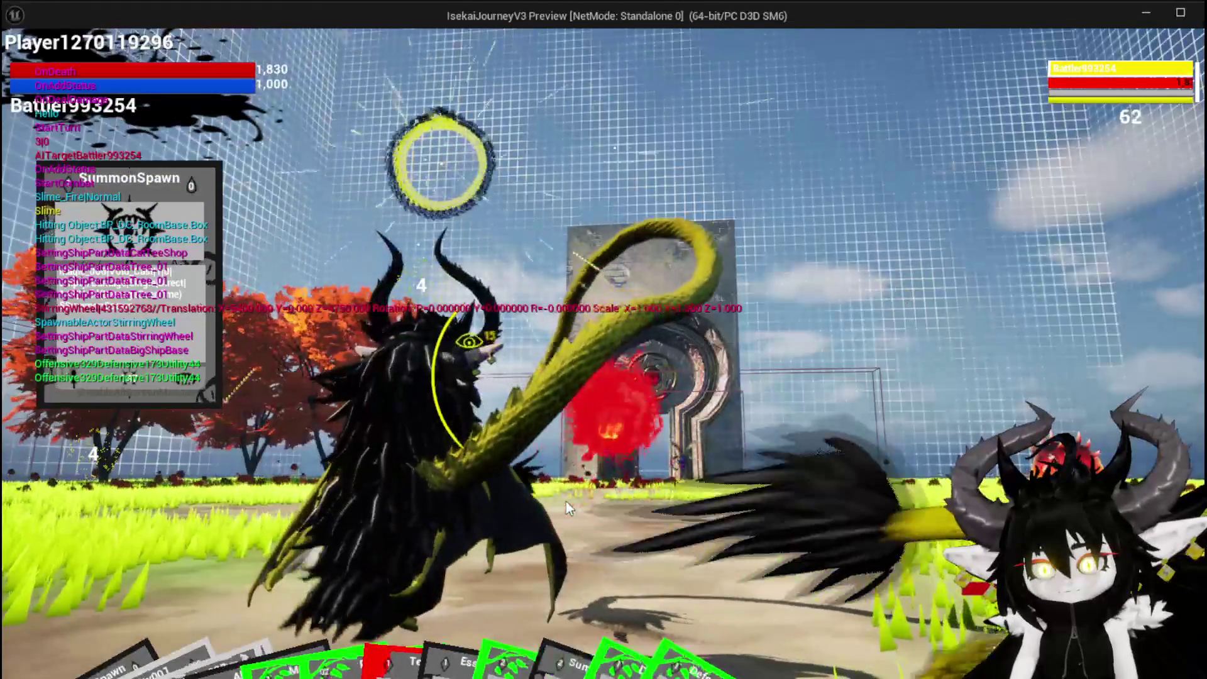
- Stop the play session and bring W_DamageNumber's EventGraph back up
key("alt+Tab")
key("Escape")
left_click(22, 62)
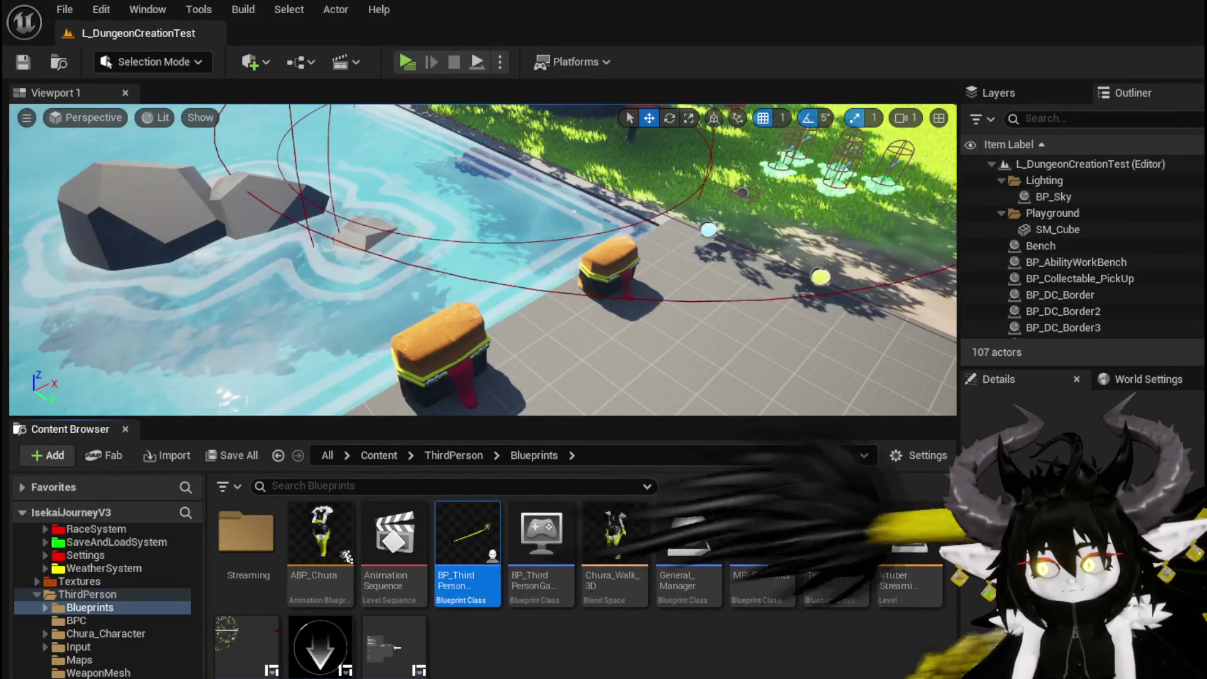
key("alt+Tab")
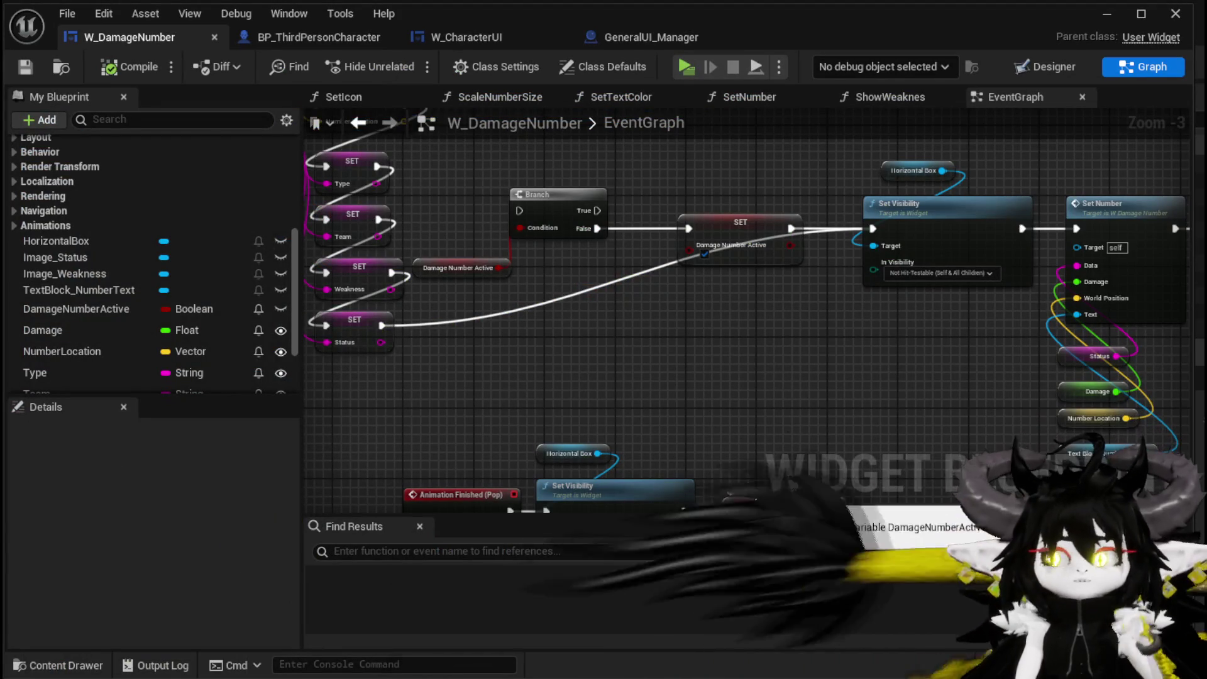
- In Designer, set the HorizontalBox visibility to Not Hit-Testable (Self & All Children)
mouse_move(810, 391)
left_mouse_down()
mouse_move(606, 423)
mouse_move(635, 425)
left_mouse_up()
left_click(1035, 68)
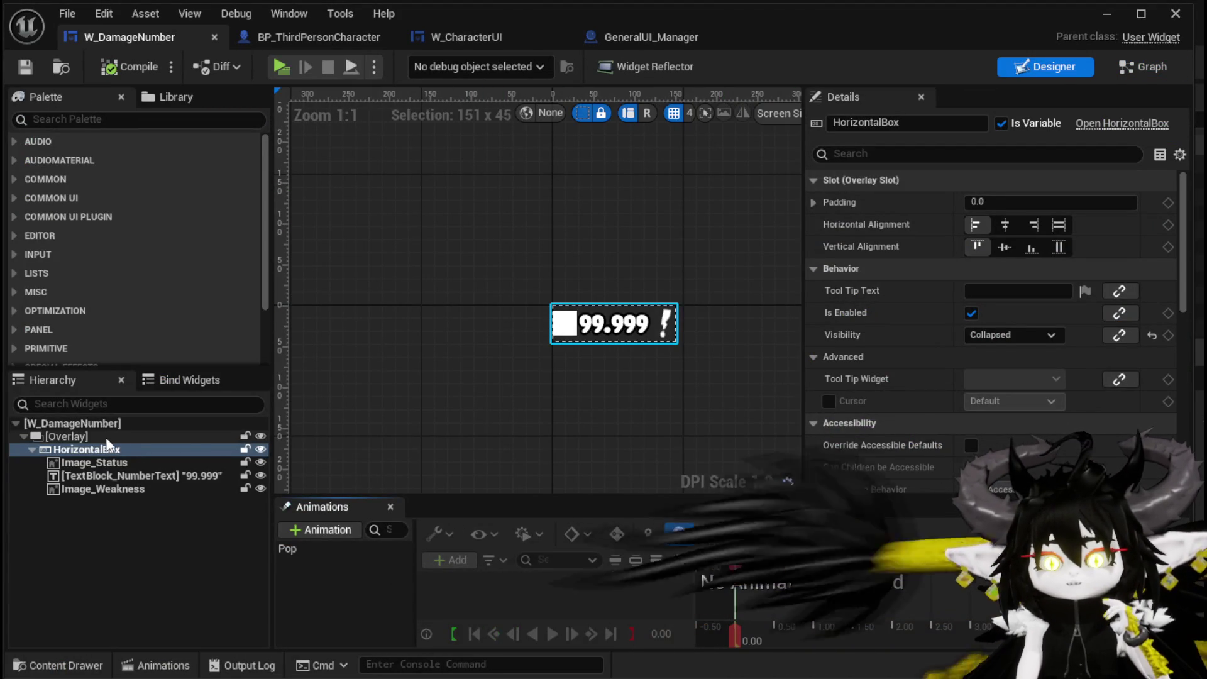
left_click(66, 437)
left_click(95, 449)
left_click(993, 335)
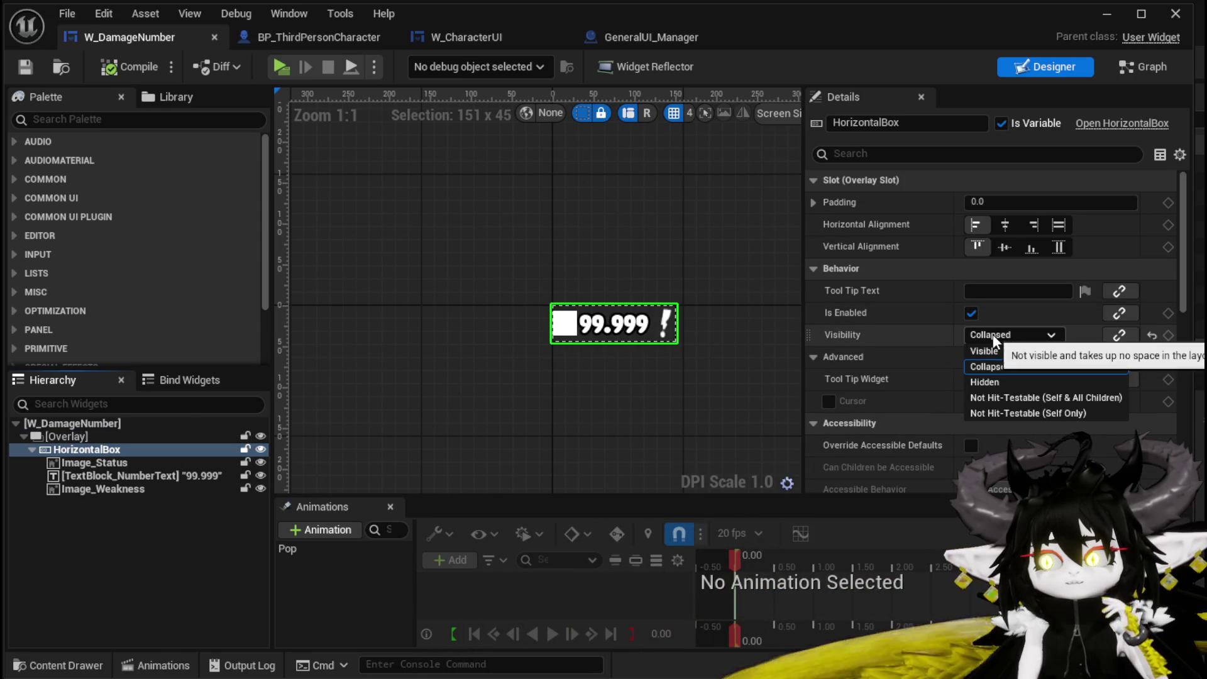
left_click(1012, 398)
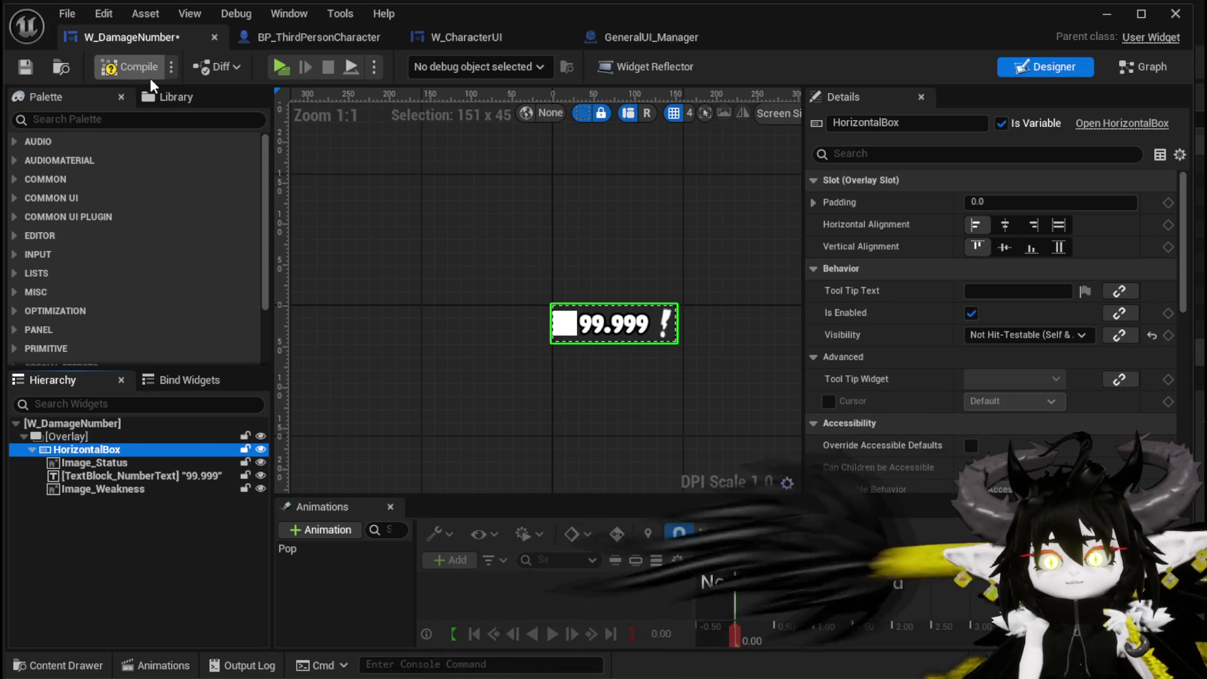
left_click(452, 37)
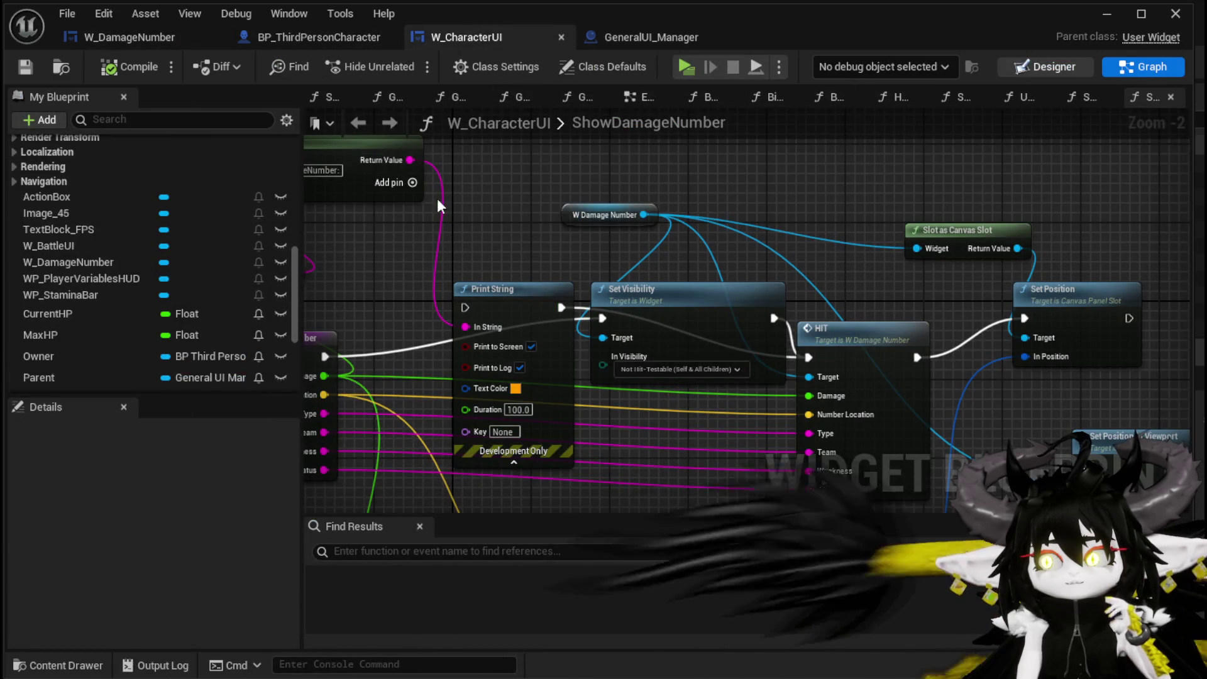
- Inspect W_DamageNumber inside the W_CharacterUI layout, save, and start a new play session
double_click(603, 214)
scroll(289, 236, "up", 5)
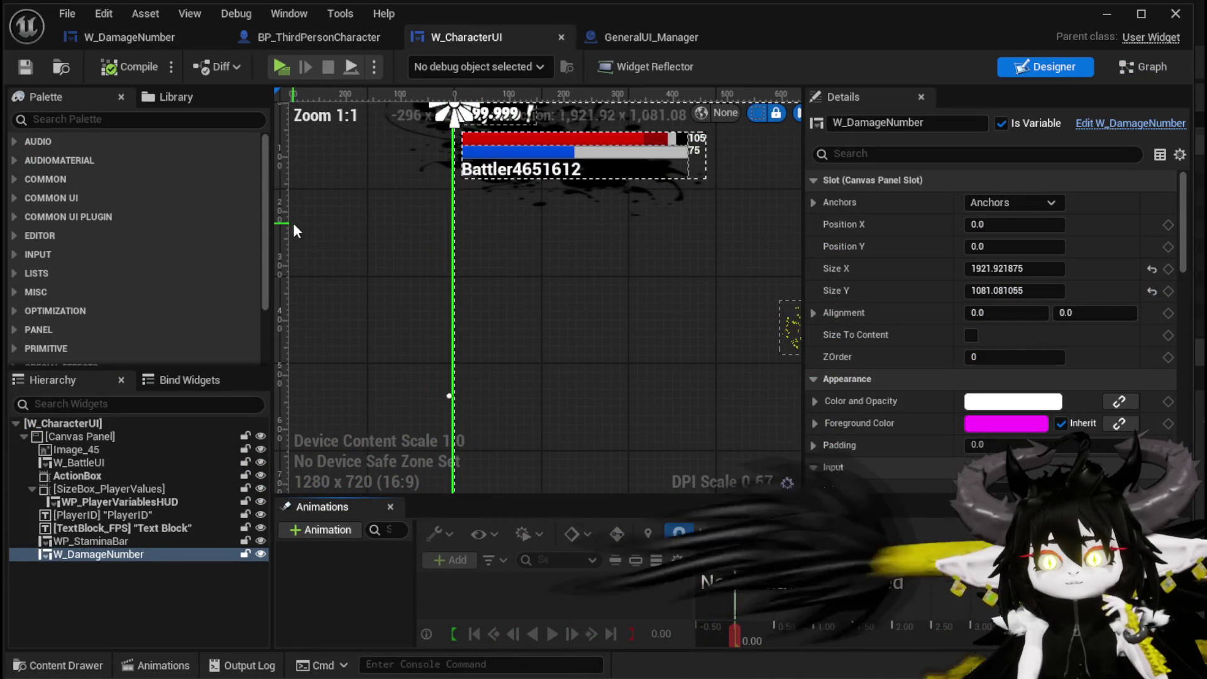
scroll(1082, 302, "down", 10)
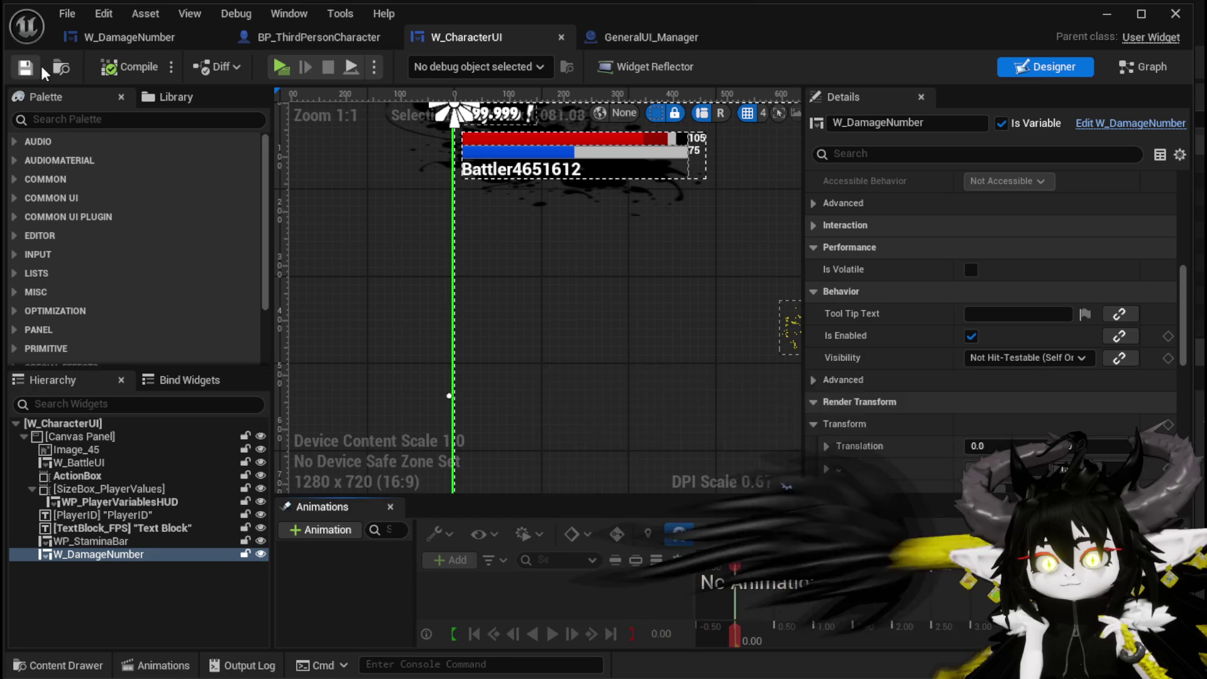
left_click(1107, 14)
left_click(432, 60)
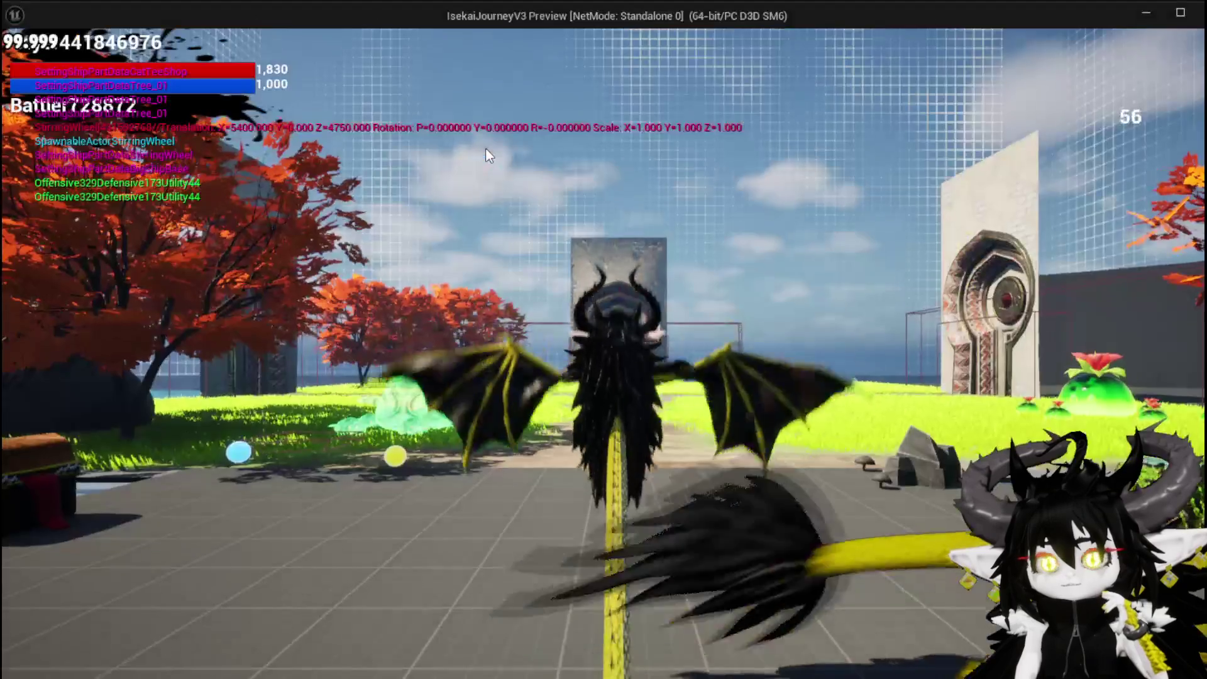
- Attack a slime and play the SummonSpawn card to check the damage numbers, then stop
key("w")
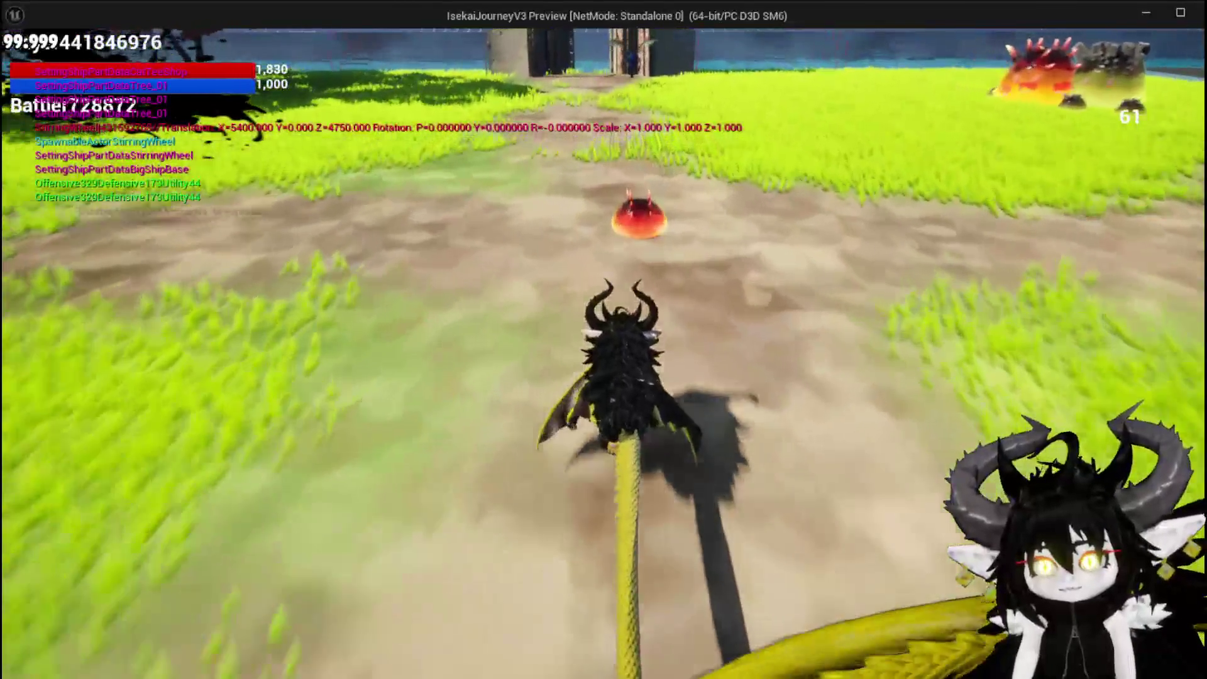
left_click(604, 339)
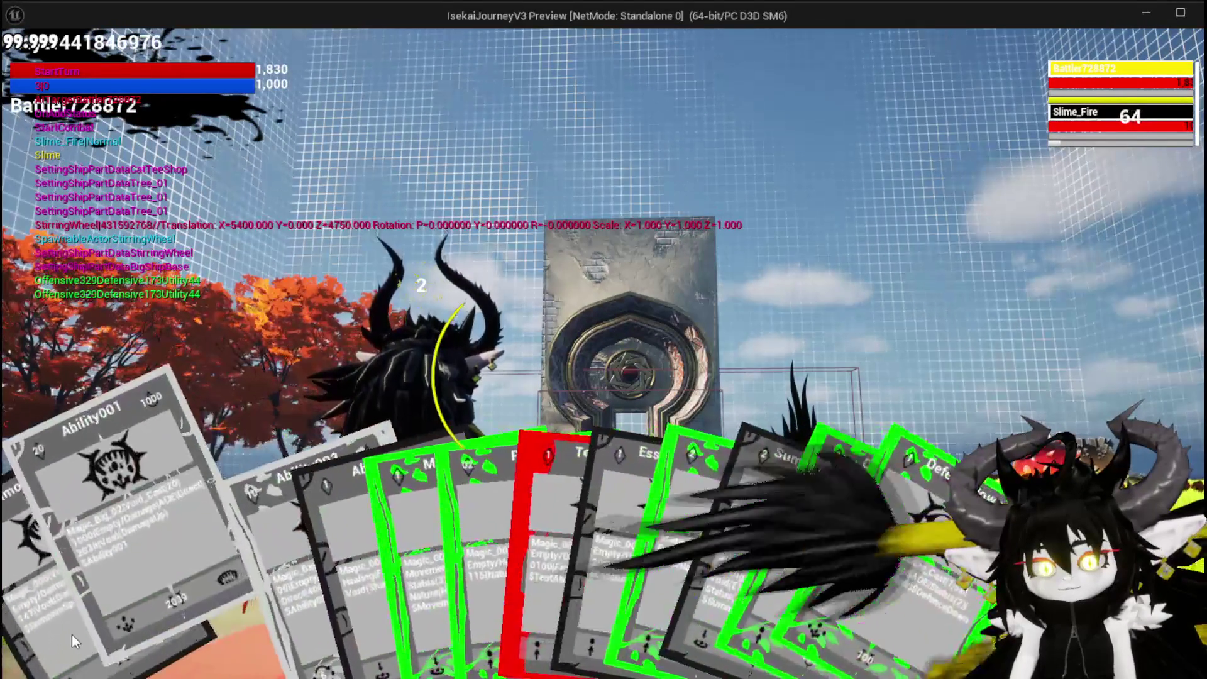
left_click(41, 629)
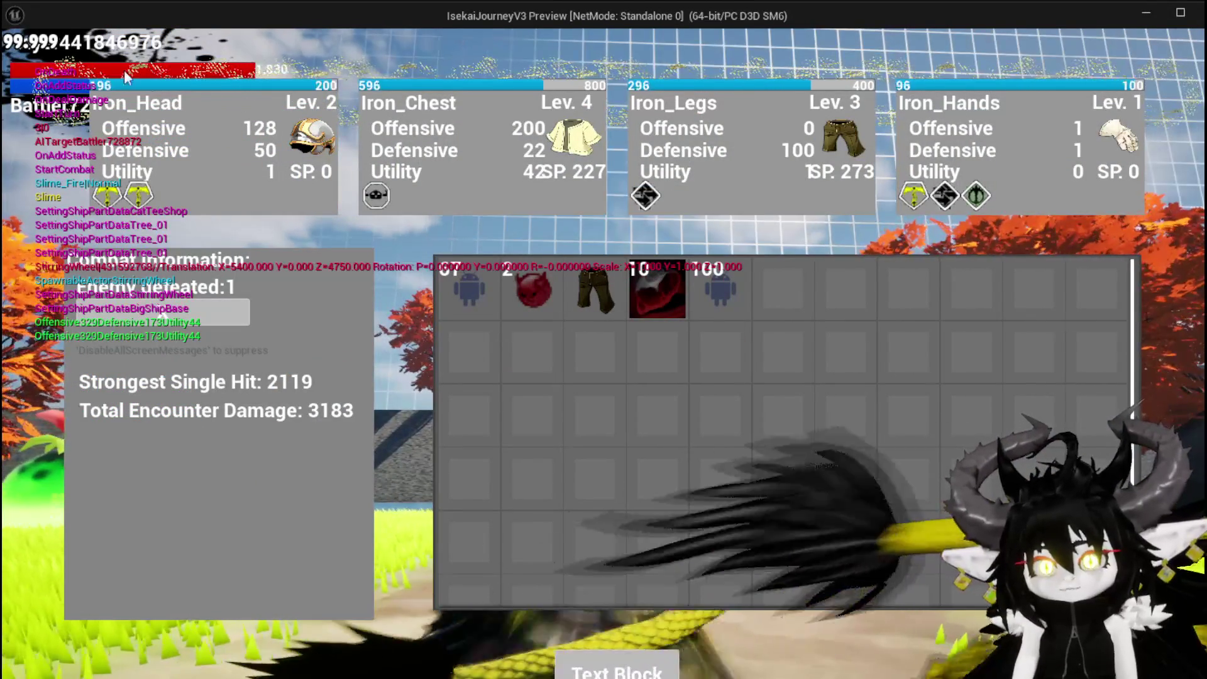
key("Escape")
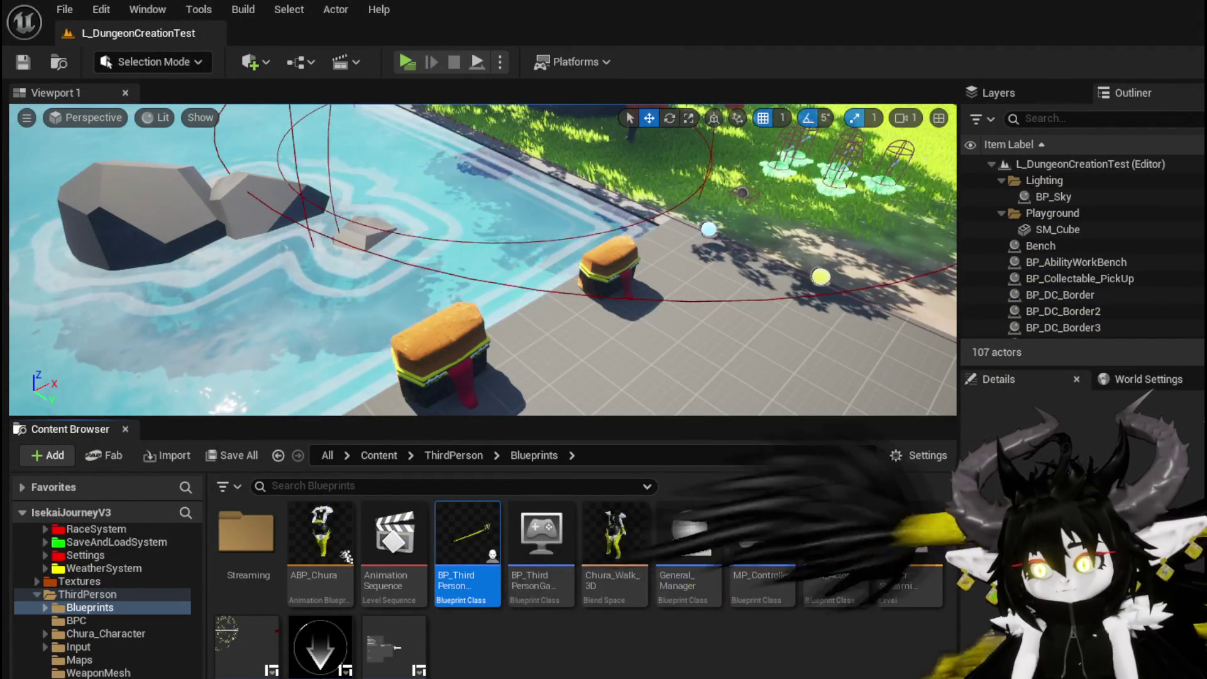
key("alt+Tab")
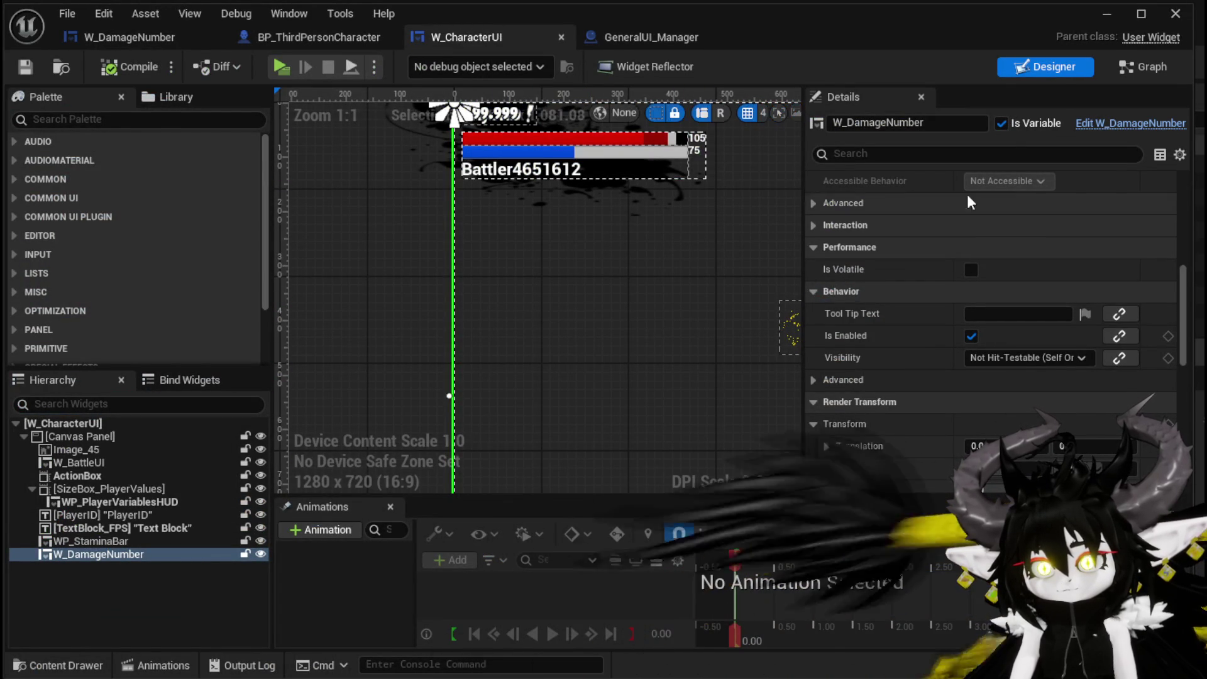
- Rewire ShowDamageNumber's execution to run Print String, then Set Visibility
left_click(1140, 72)
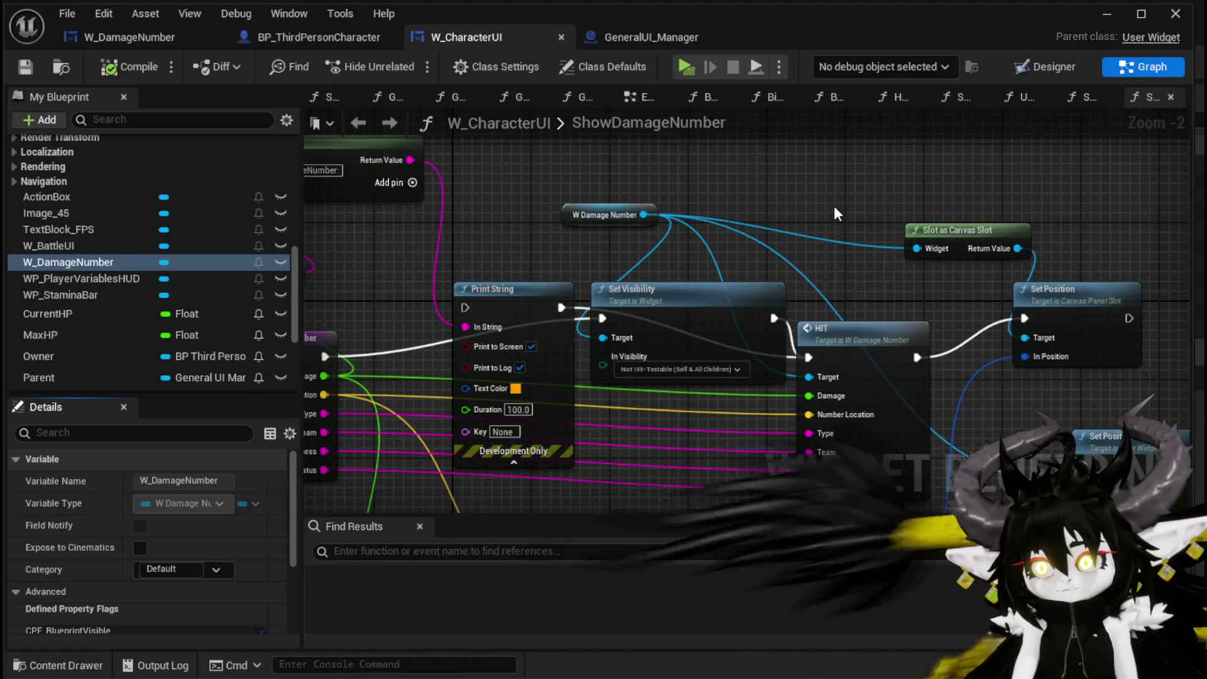
scroll(655, 156, "up", 2)
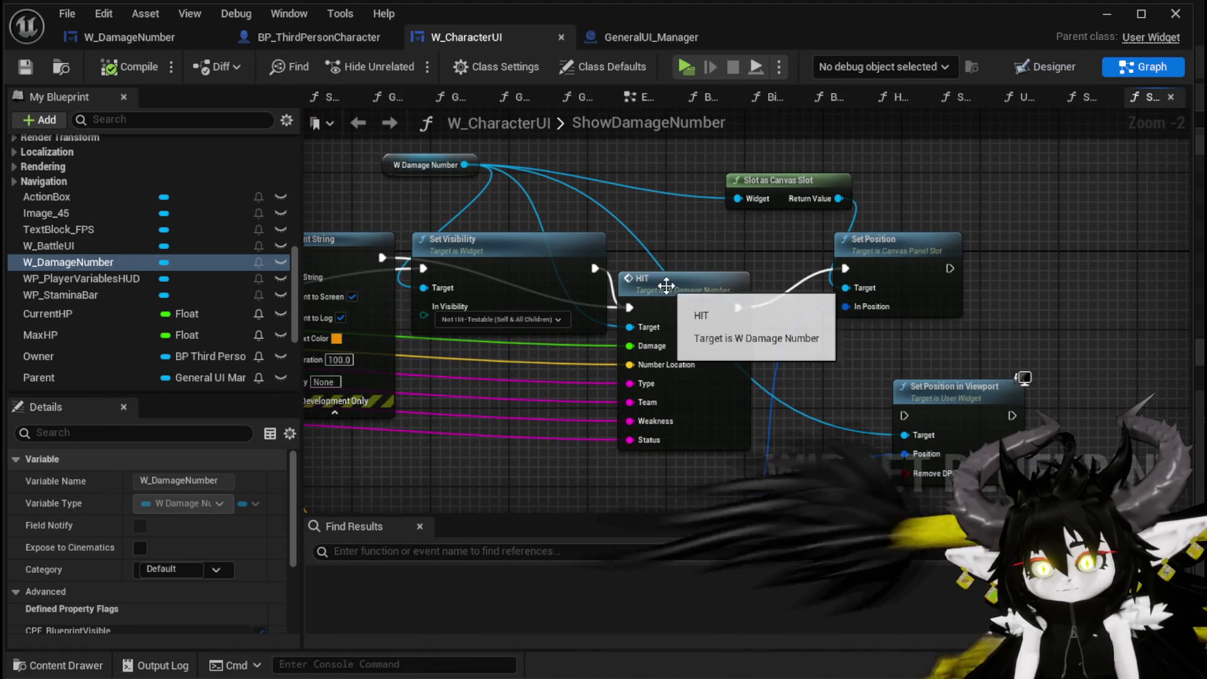
mouse_move(865, 198)
left_mouse_down()
mouse_move(818, 167)
mouse_move(717, 330)
mouse_move(754, 228)
mouse_move(745, 263)
left_mouse_up()
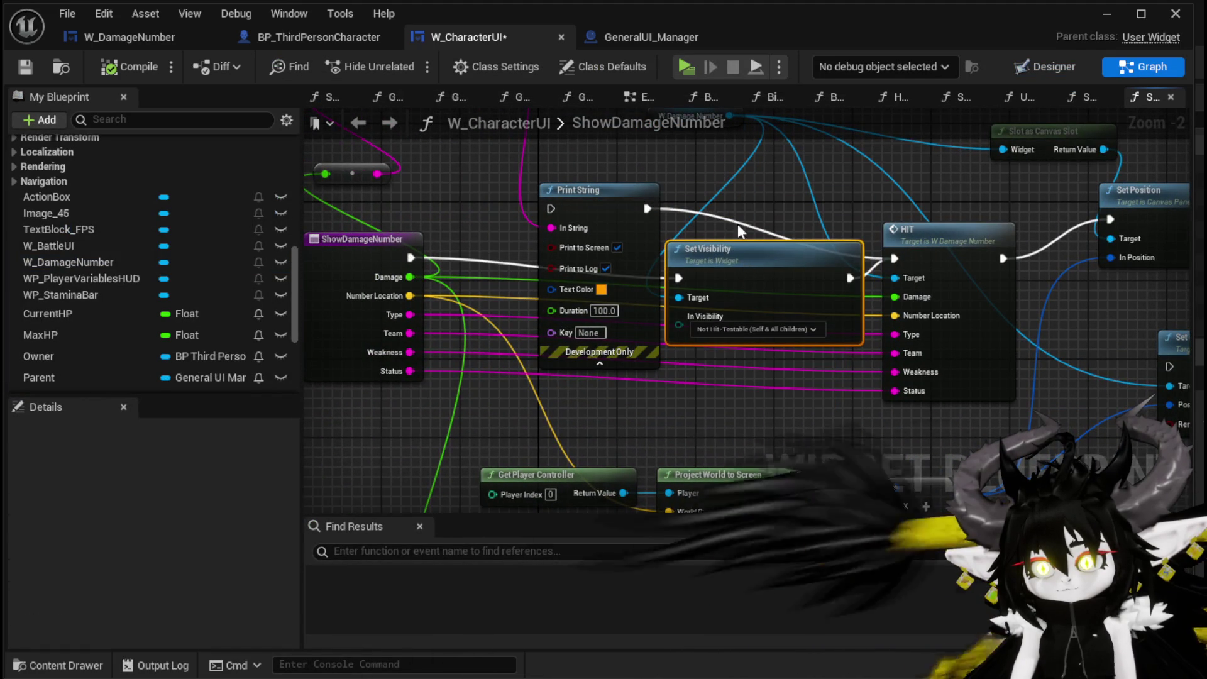
left_click_drag(608, 271, 582, 250)
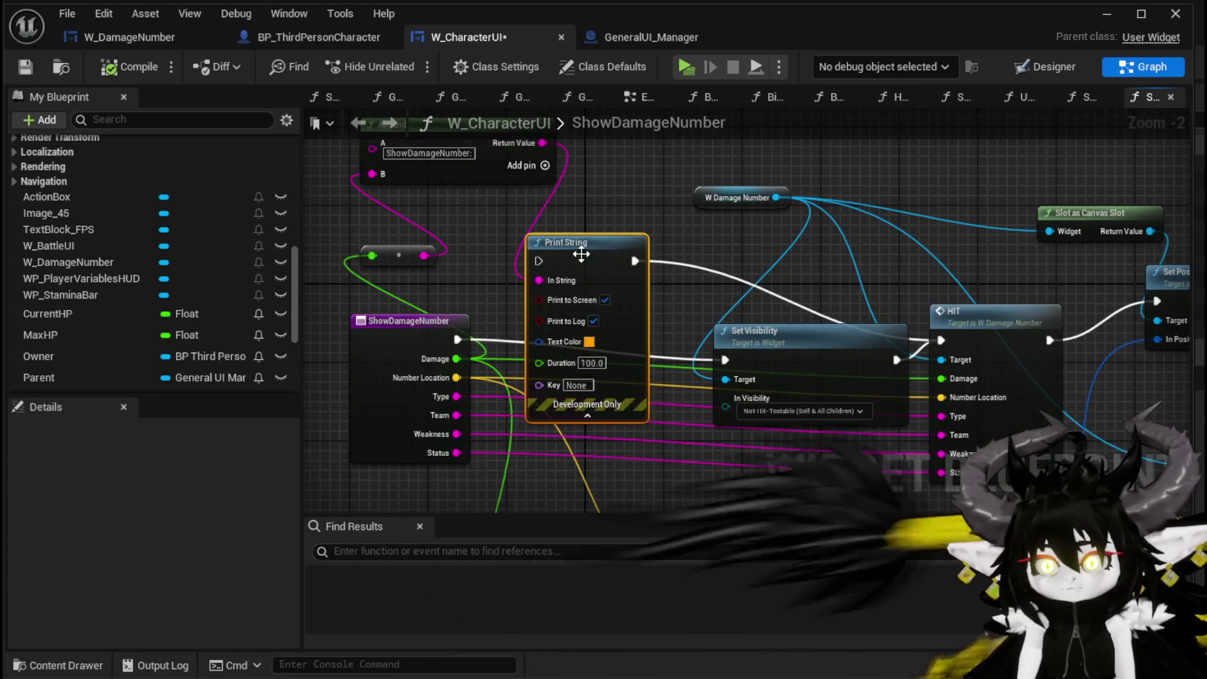
left_click_drag(451, 343, 539, 261)
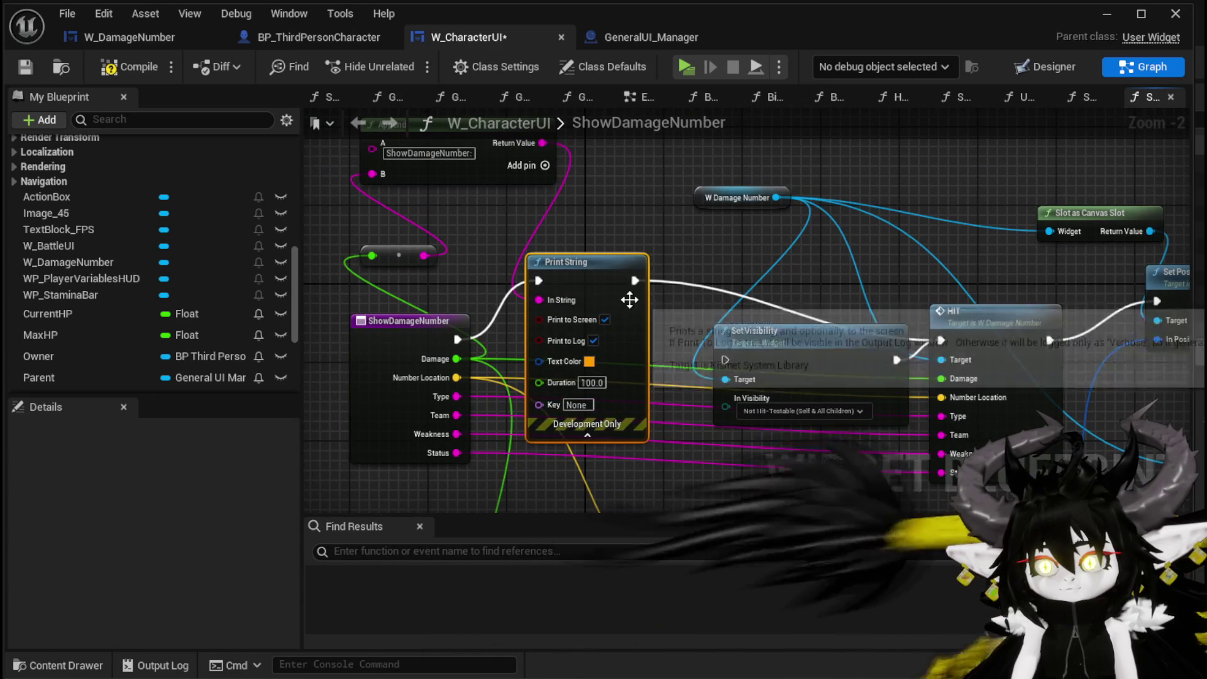
mouse_move(707, 356)
left_mouse_down()
mouse_move(725, 359)
mouse_move(767, 266)
mouse_move(746, 266)
left_mouse_up()
- Align Set Visibility, HIT, Set Position and Slot as Canvas Slot into one row
left_click_drag(896, 266, 634, 284)
left_click_drag(730, 334, 729, 277)
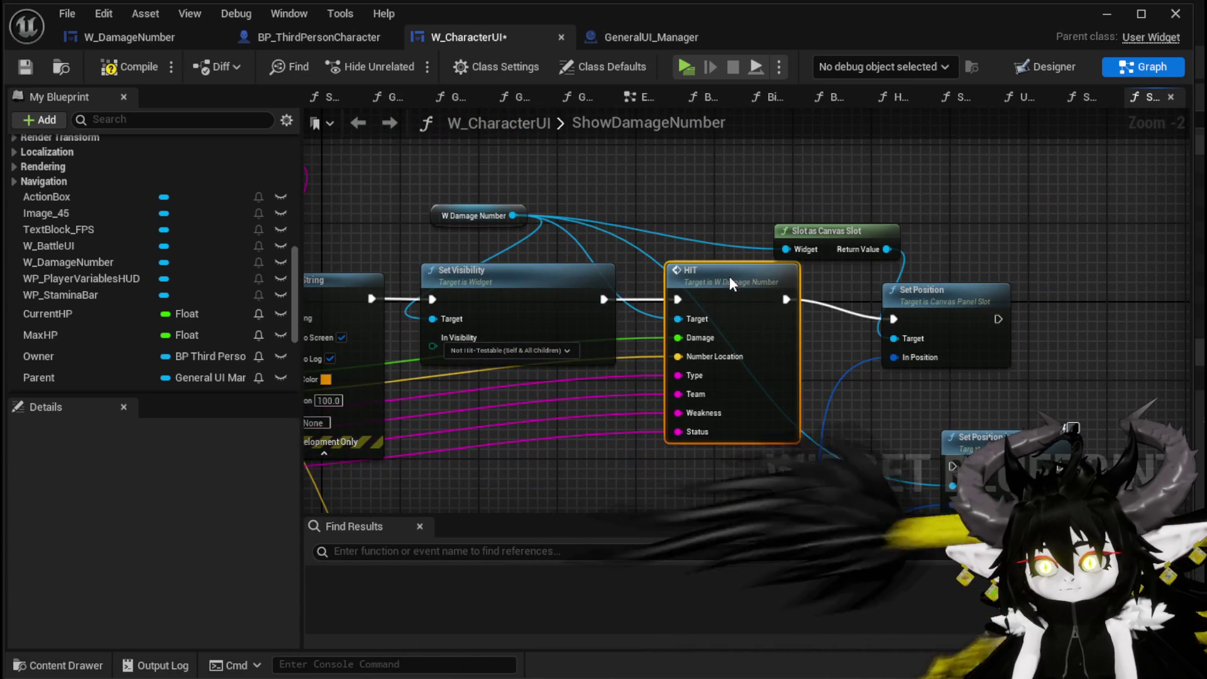
left_click_drag(876, 281, 879, 271)
left_click_drag(837, 232, 836, 202)
mouse_move(612, 252)
left_mouse_down()
mouse_move(864, 195)
mouse_move(615, 205)
left_mouse_up()
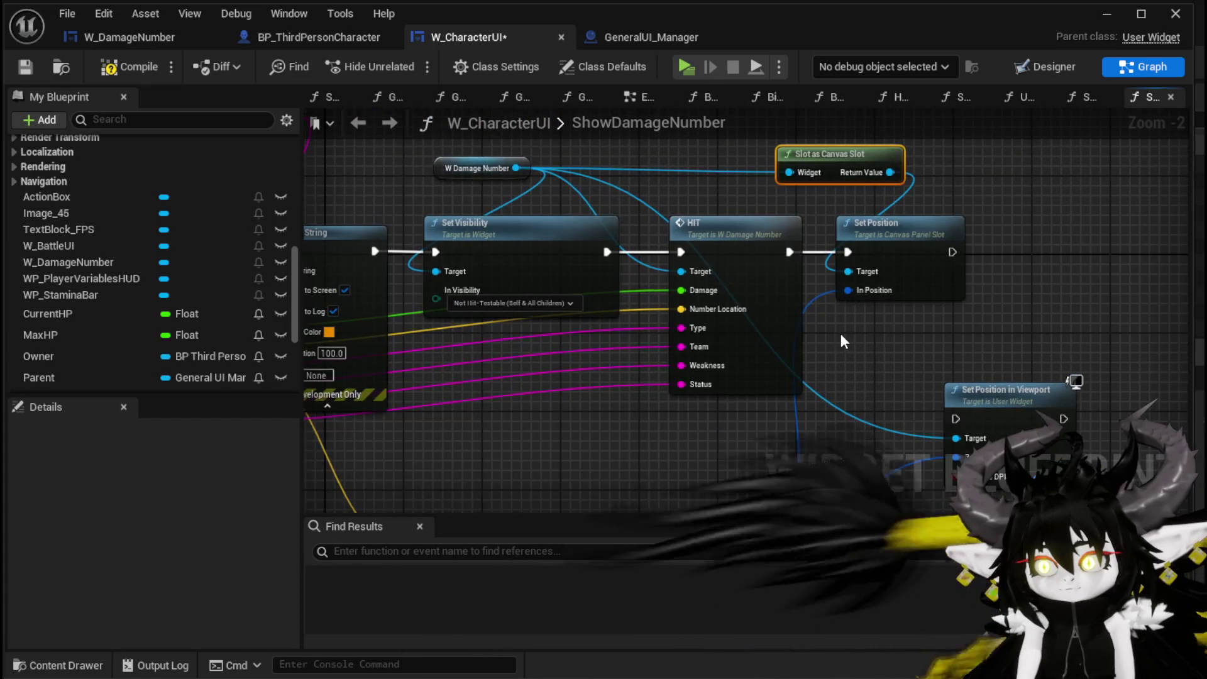
left_click_drag(843, 342, 910, 177)
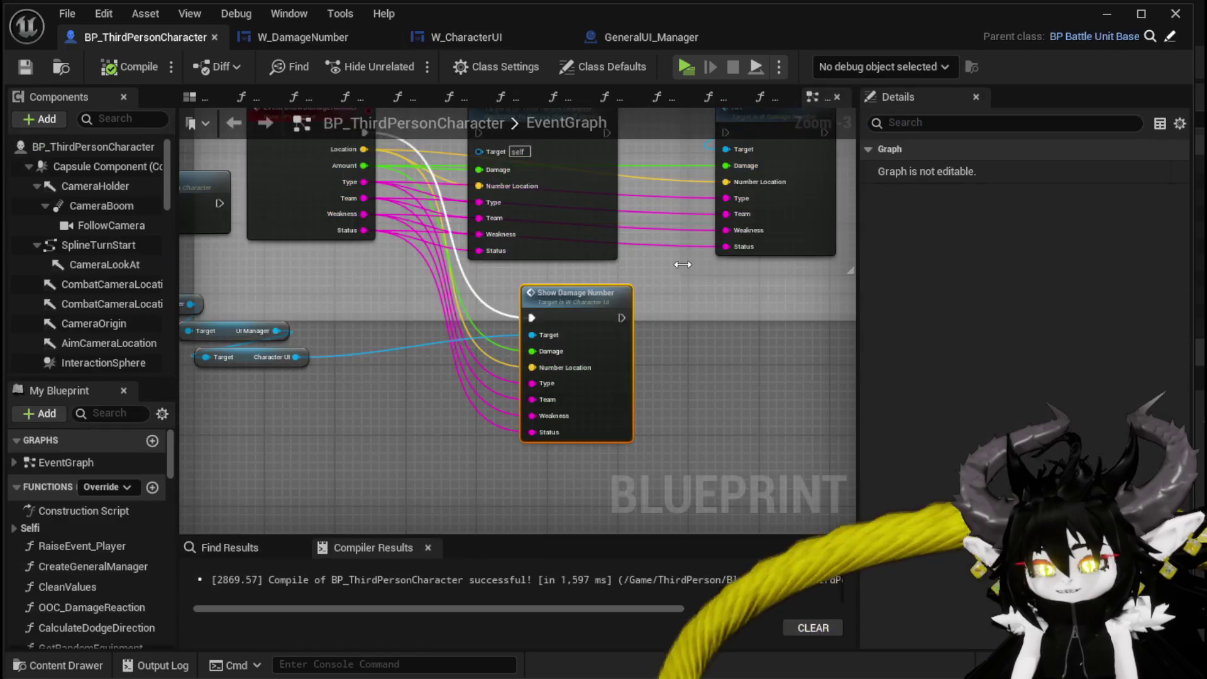
mouse_move(654, 339)
left_mouse_down()
mouse_move(634, 313)
mouse_move(642, 484)
mouse_move(656, 497)
mouse_move(562, 496)
mouse_move(560, 473)
left_mouse_up()
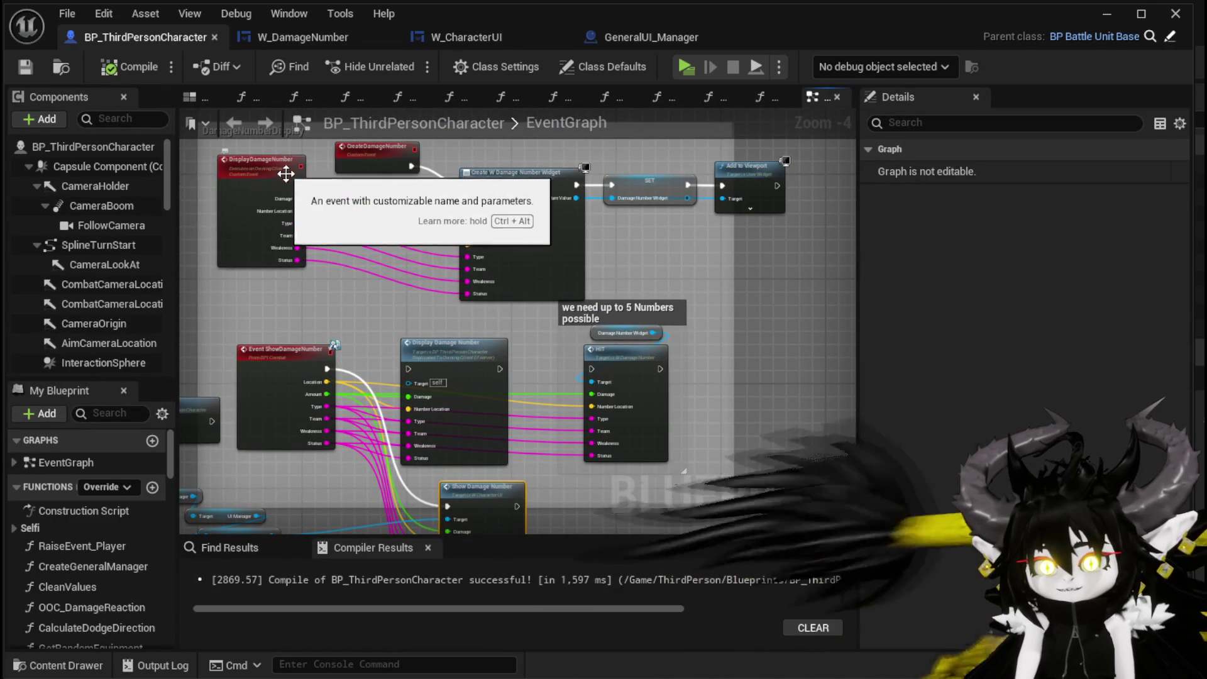
- Review the CreateDamageNumber chain, recompile BP_ThirdPersonCharacter, and minimise its Blueprint editor
scroll(296, 184, "up", 2)
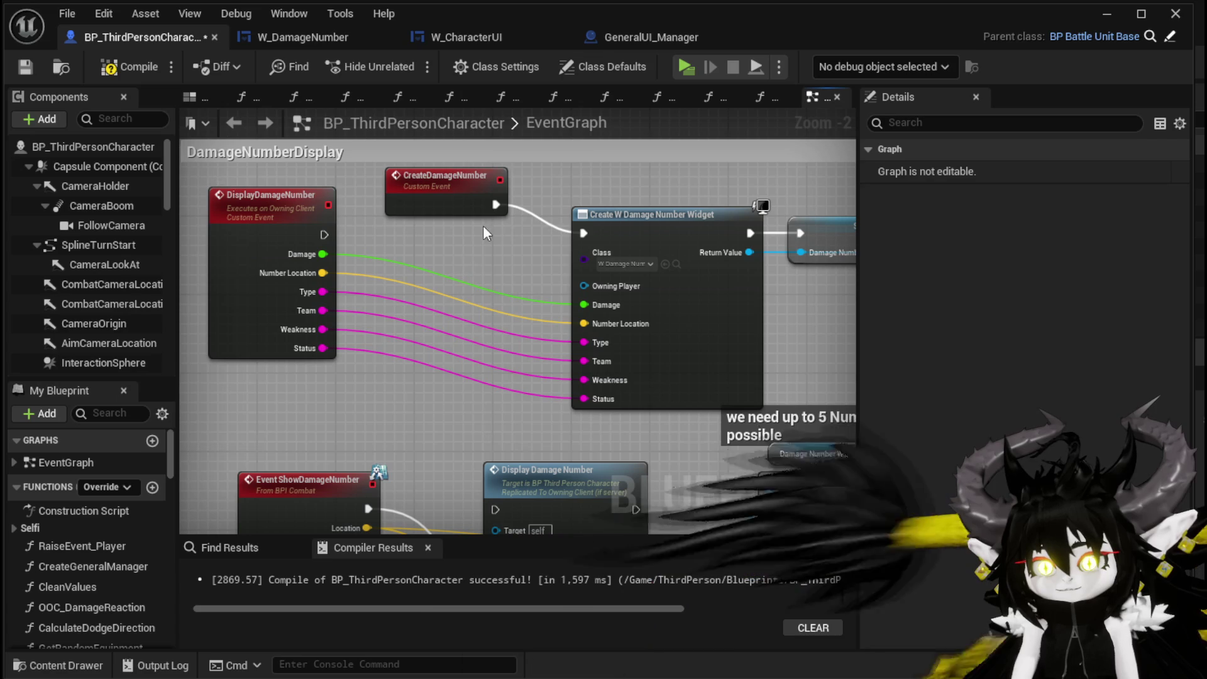
left_click(447, 192)
mouse_move(416, 256)
left_mouse_down()
mouse_move(371, 119)
mouse_move(587, 183)
left_mouse_up()
left_click_drag(394, 200, 315, 323)
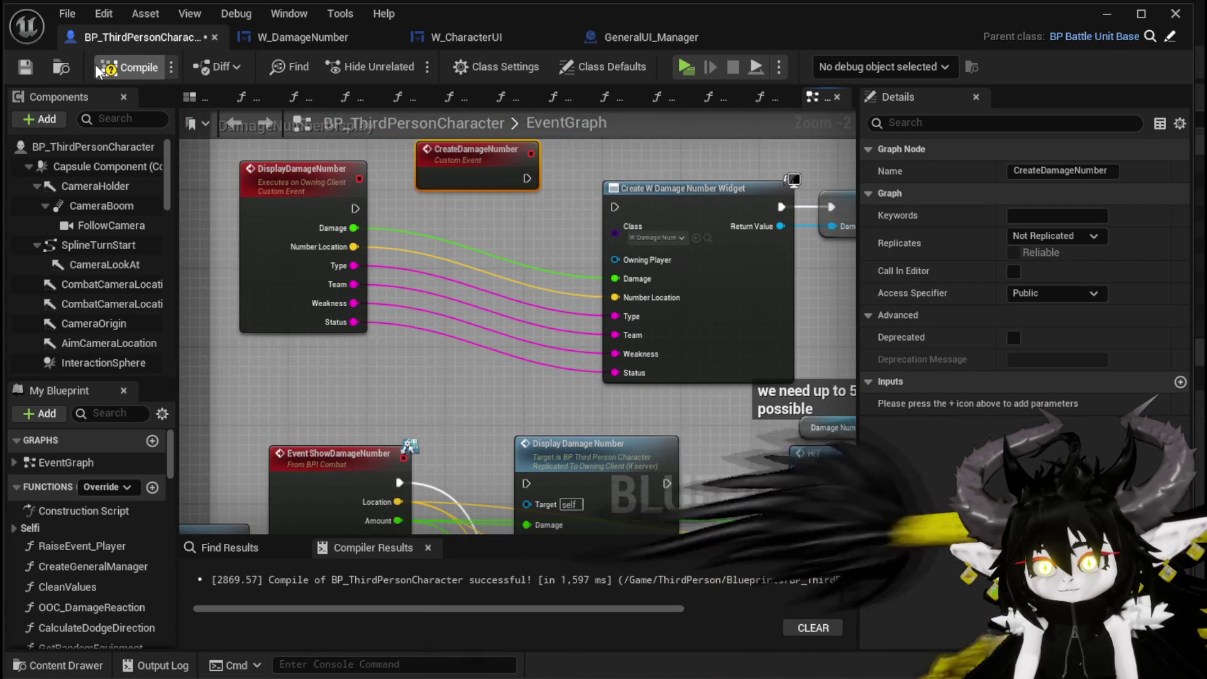
left_click(28, 70)
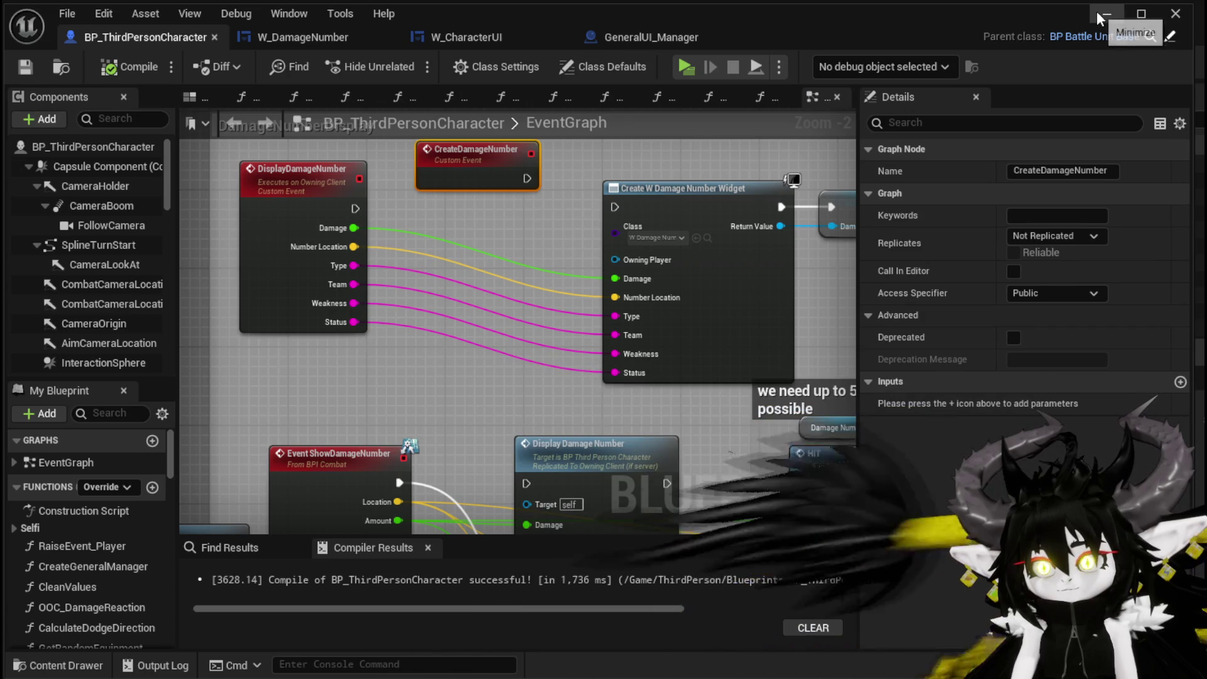
left_click(1099, 15)
- Play a combat turn against the slime using the SummonSpawn card, then stop the preview
key("alt+p")
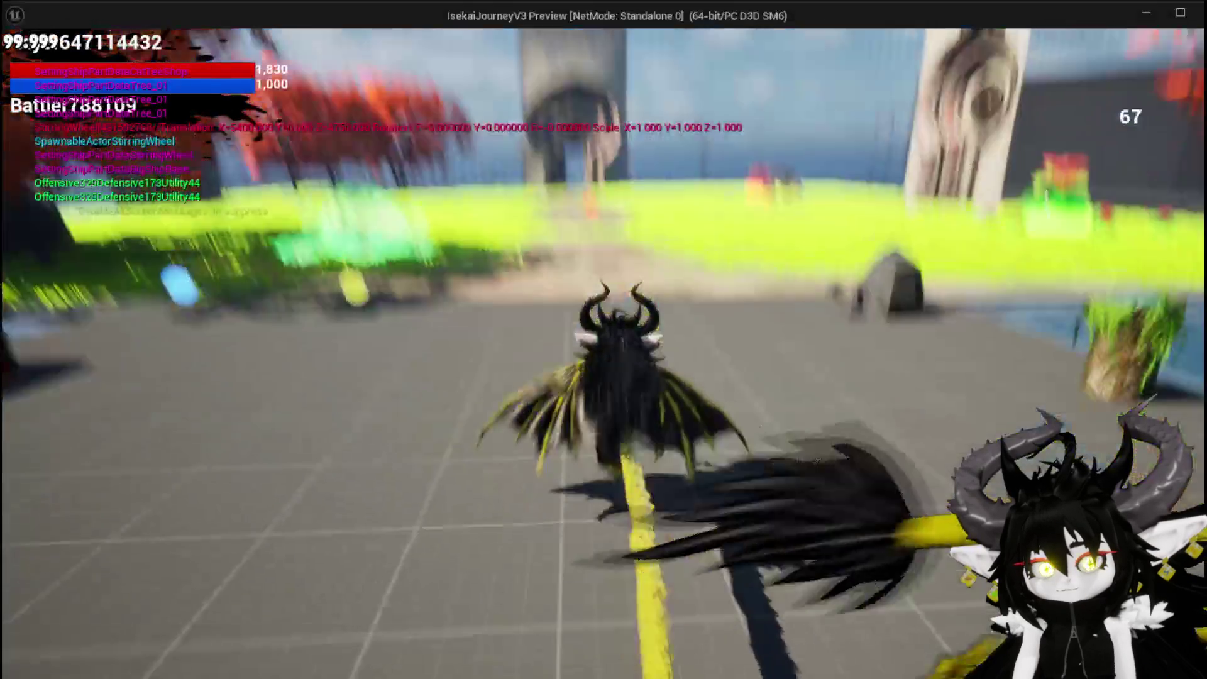
key("w")
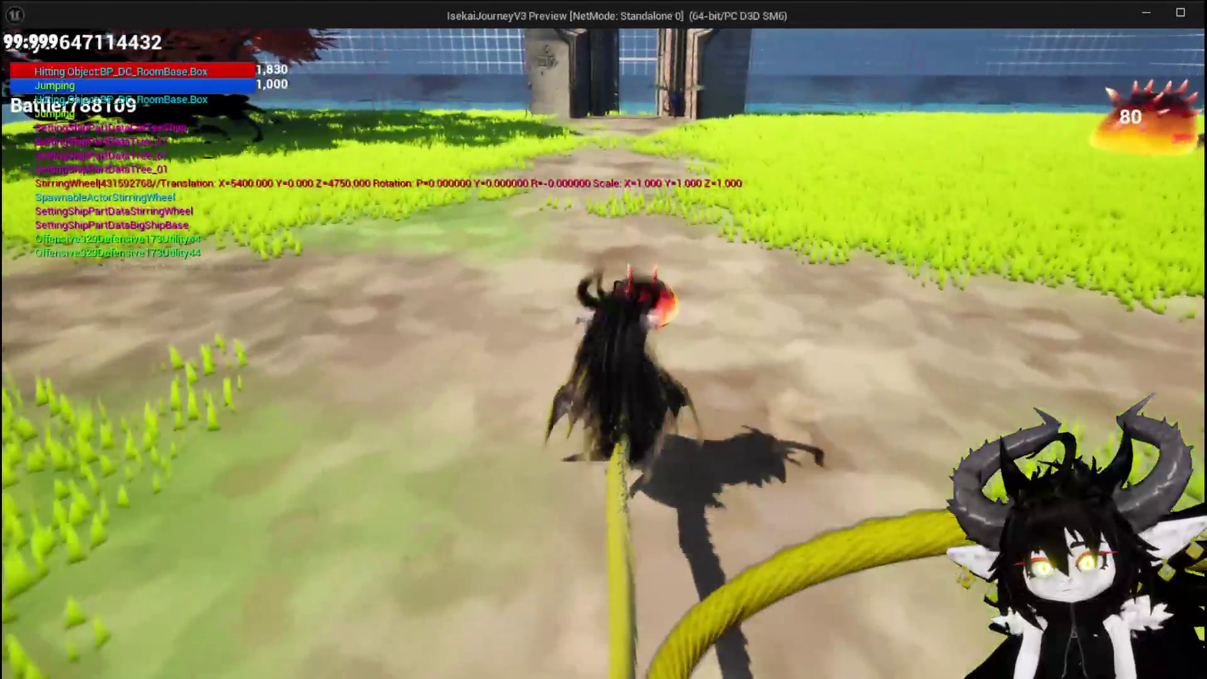
left_click(604, 339)
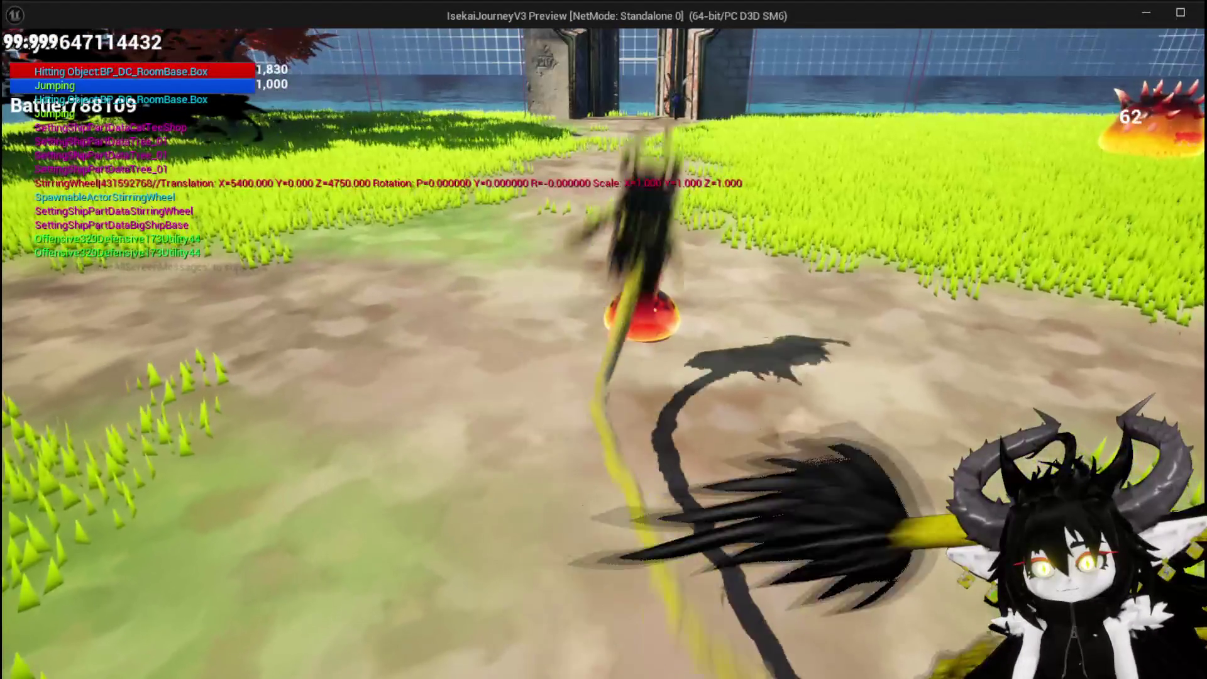
key("e")
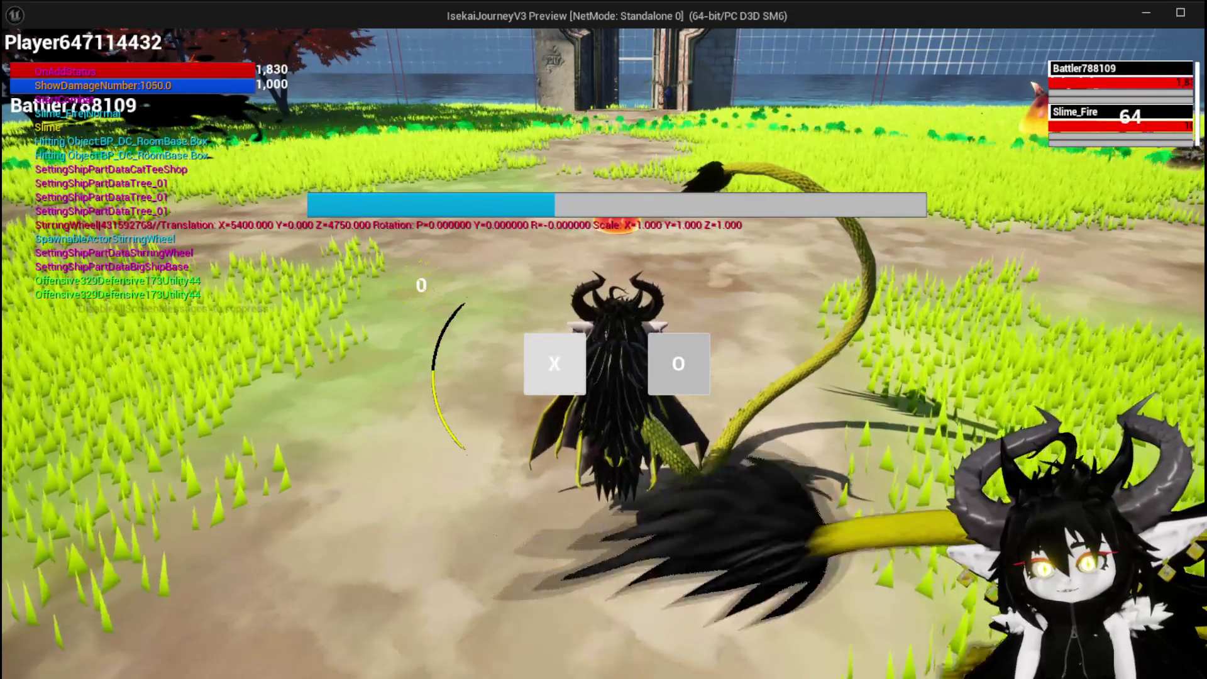
left_click(571, 379)
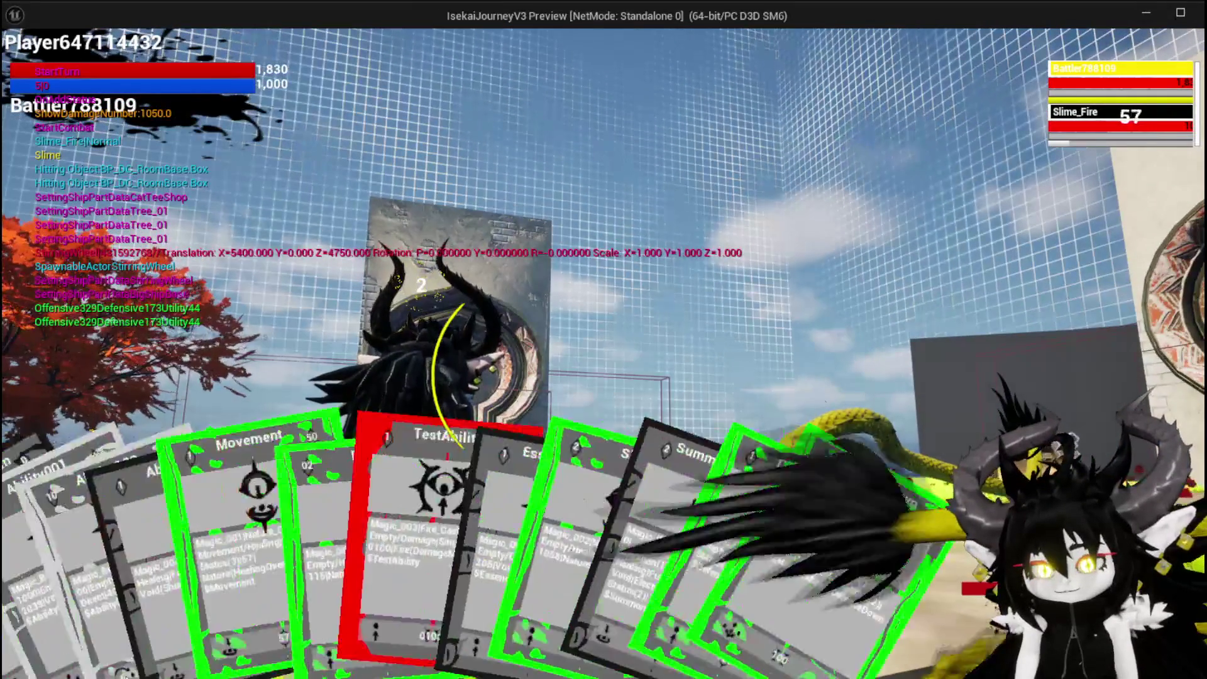
left_click(457, 535)
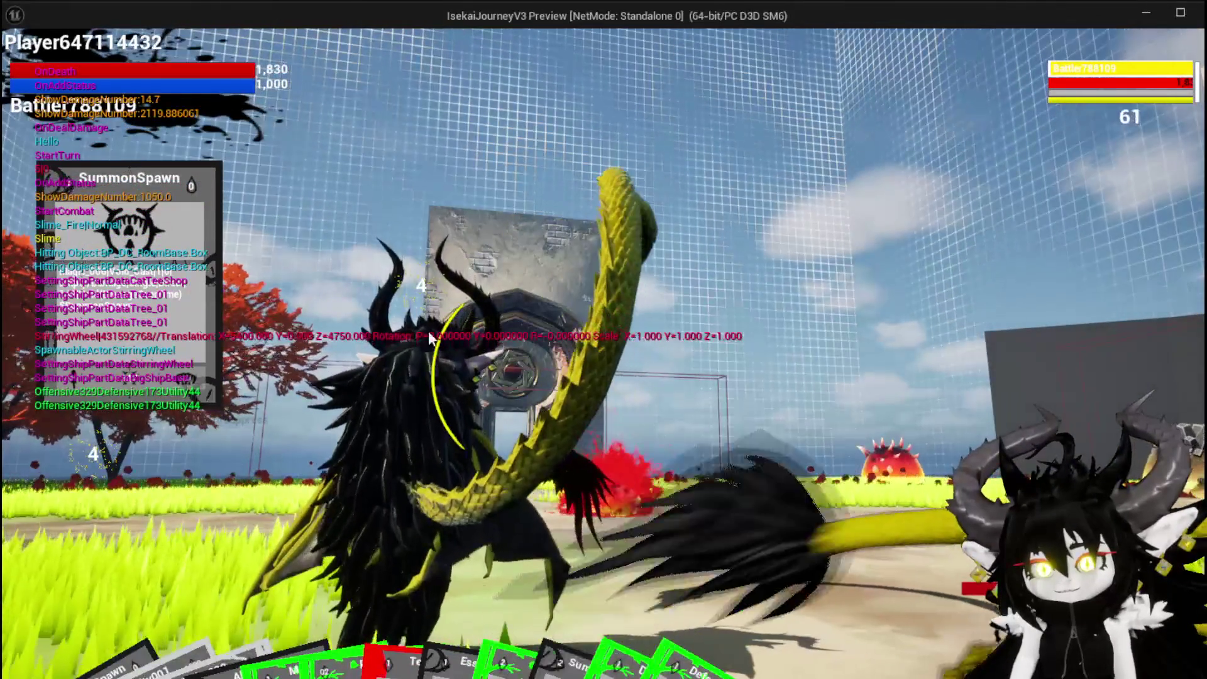
key("Escape")
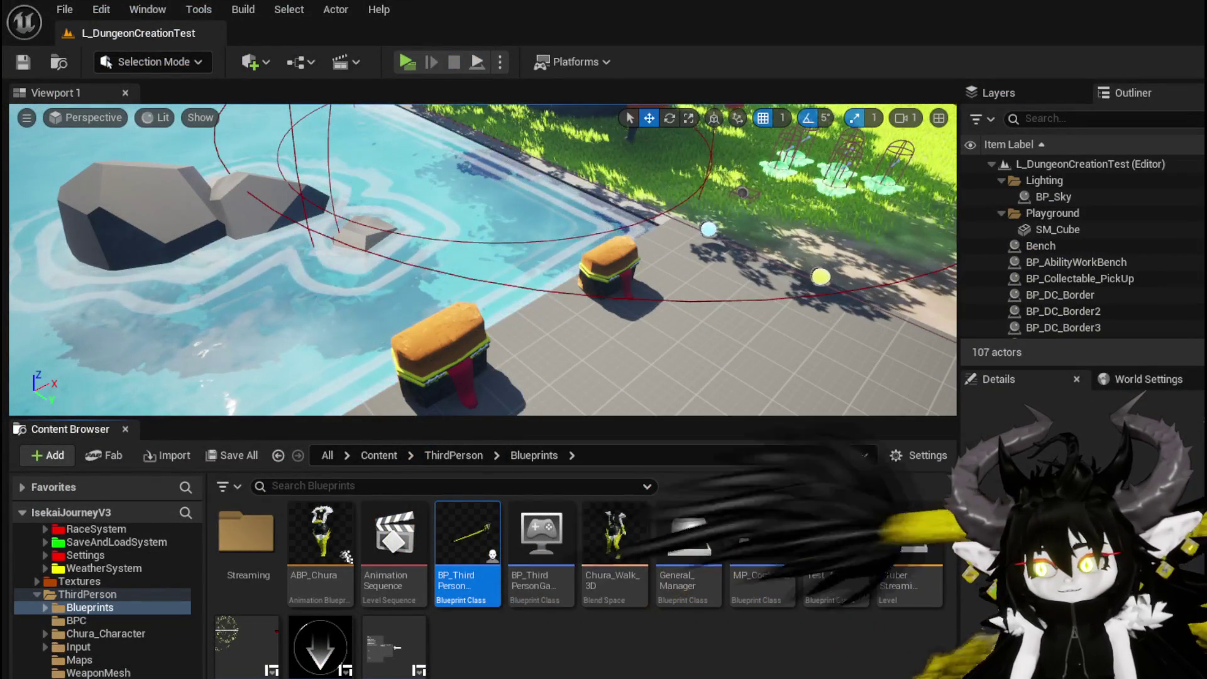
- Open W_CharacterUI's ShowDamageNumber function from BP_ThirdPersonCharacter and inspect its Set Position nodes
key("alt+Tab")
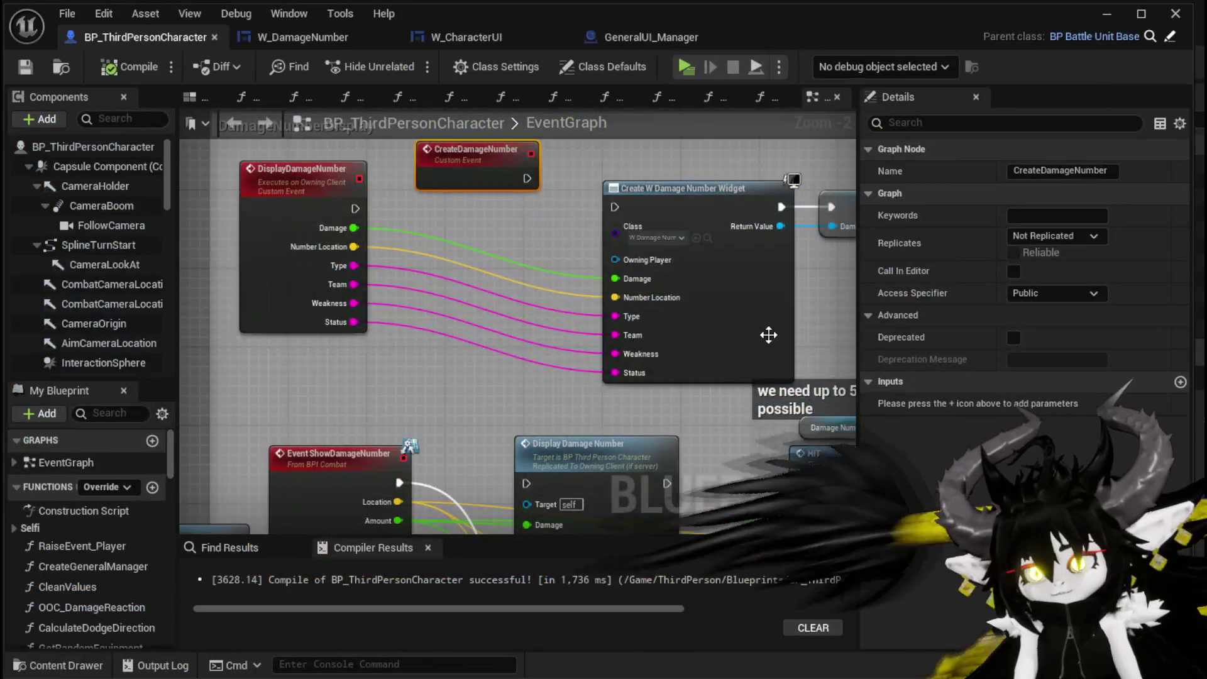
scroll(627, 347, "down", 2)
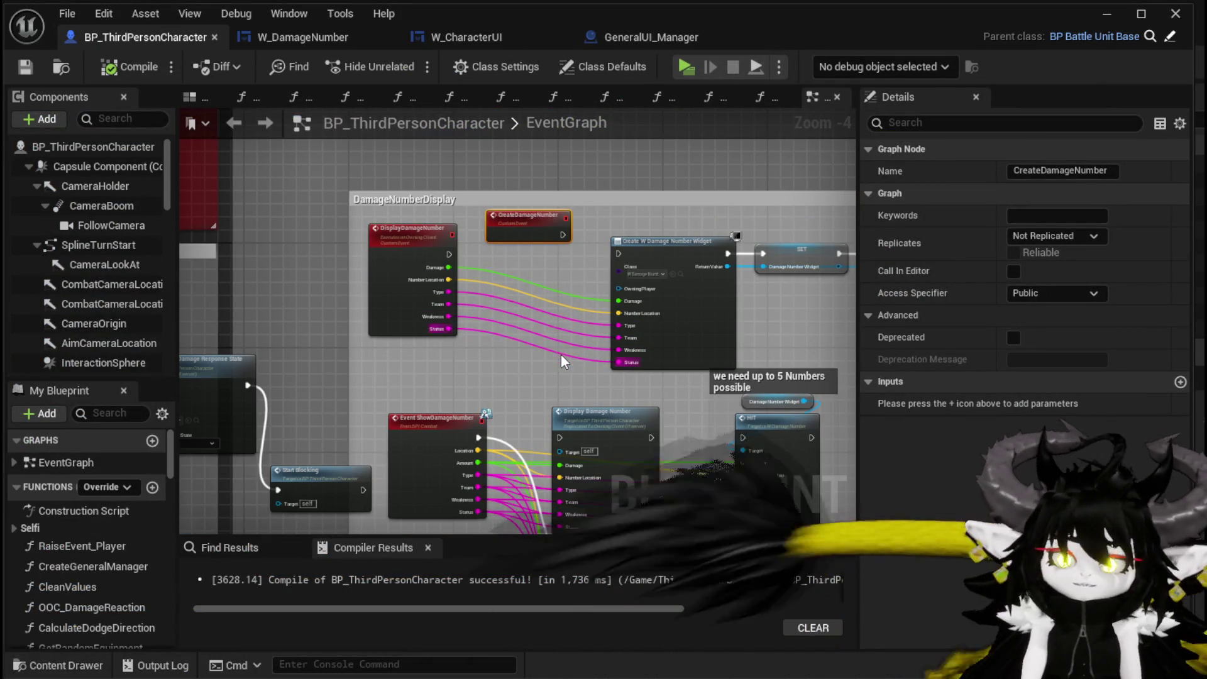
mouse_move(659, 386)
left_mouse_down()
mouse_move(234, 292)
mouse_move(640, 375)
left_mouse_up()
left_click_drag(434, 424, 548, 384)
double_click(683, 385)
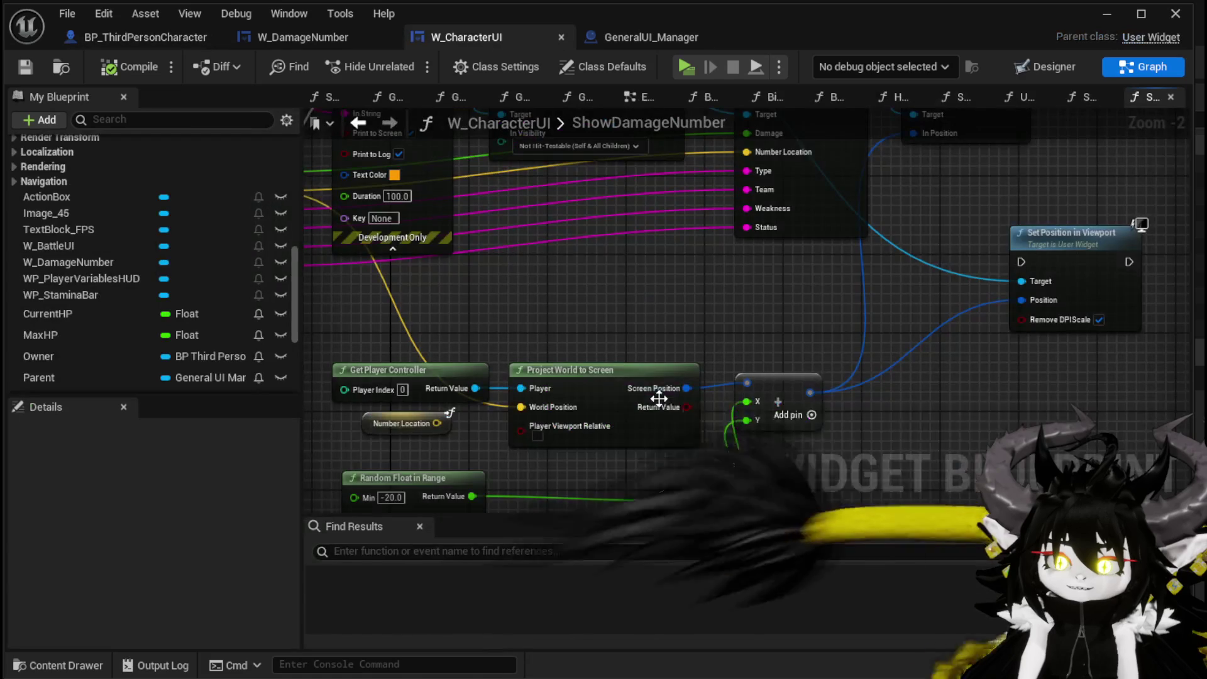
scroll(688, 379, "down", 1)
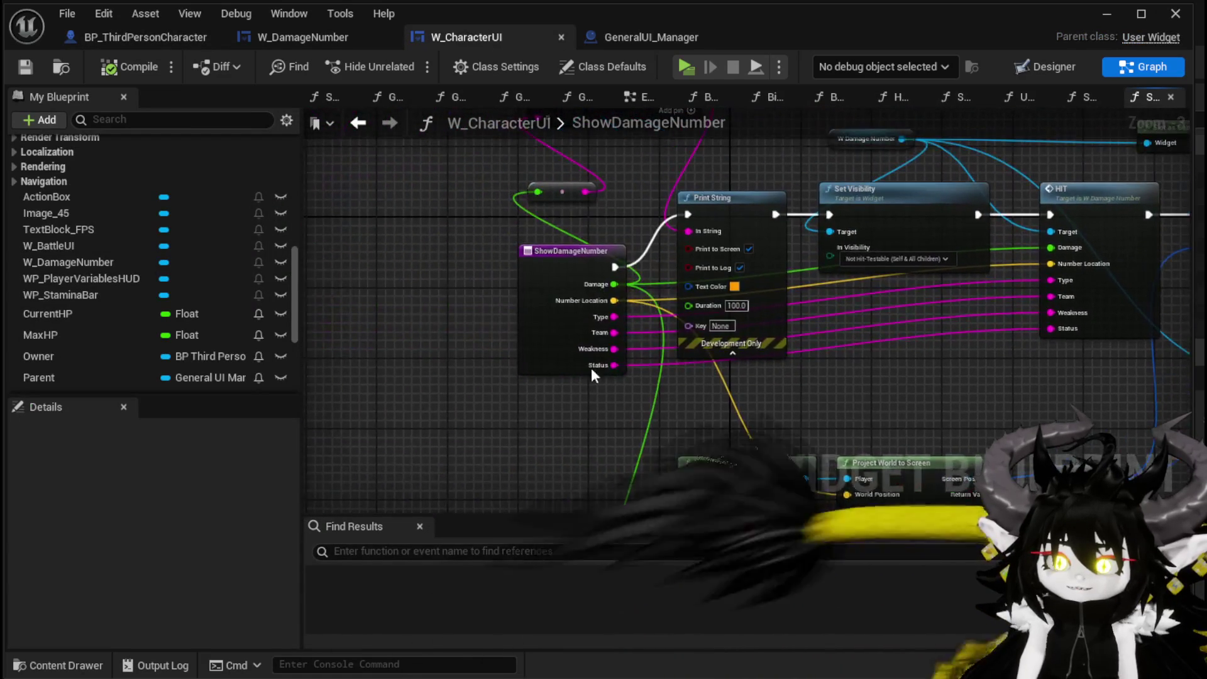
left_click_drag(523, 363, 472, 419)
mouse_move(507, 333)
left_mouse_down()
mouse_move(356, 273)
mouse_move(372, 277)
left_mouse_up()
mouse_move(962, 378)
left_mouse_down()
mouse_move(755, 379)
mouse_move(573, 442)
left_mouse_up()
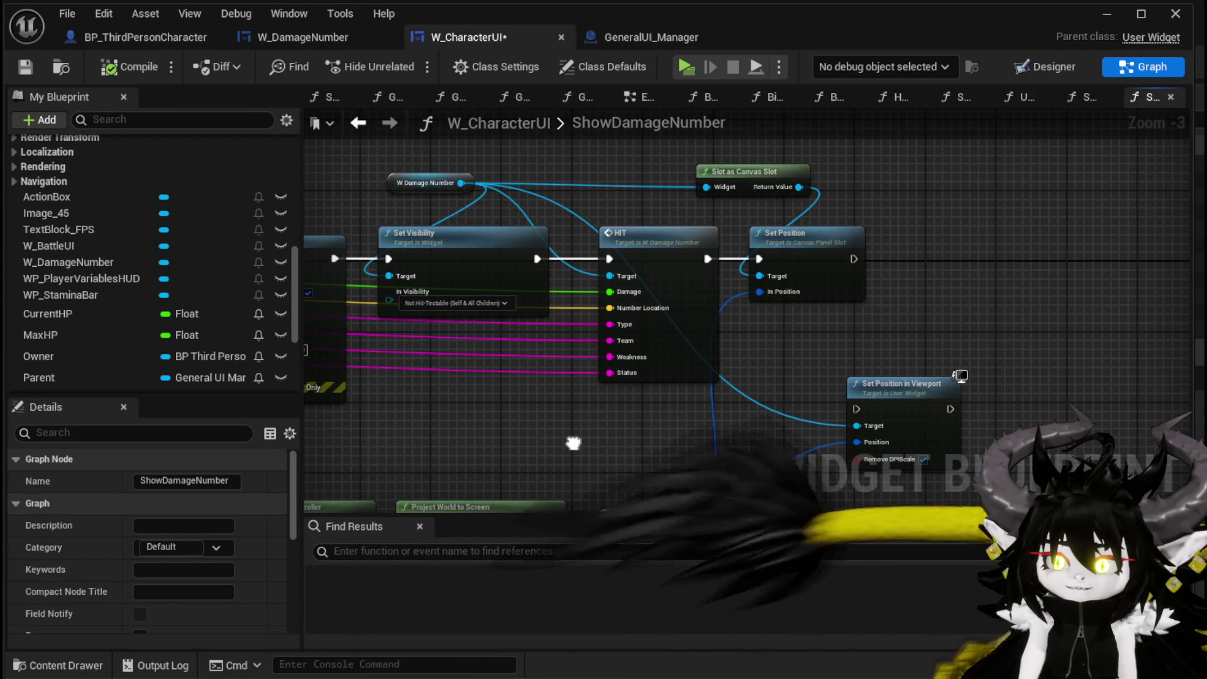
- Open the HIT event in W_DamageNumber, then compile and save W_DamageNumber
double_click(666, 298)
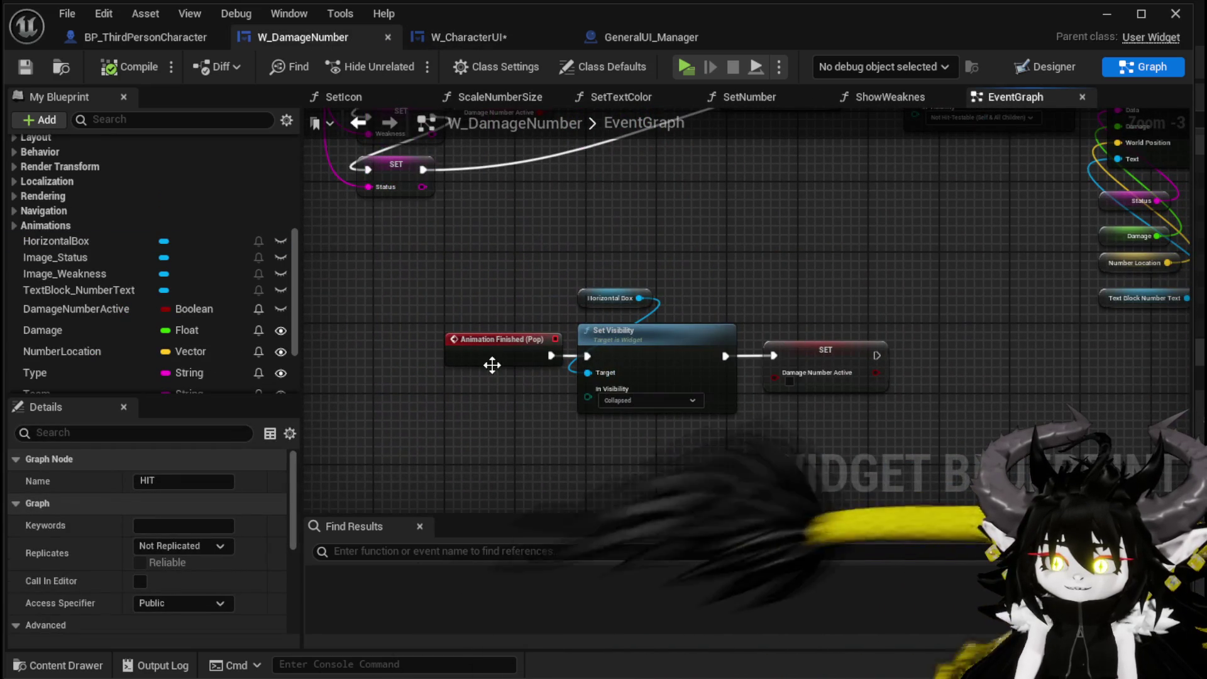
left_click(535, 298)
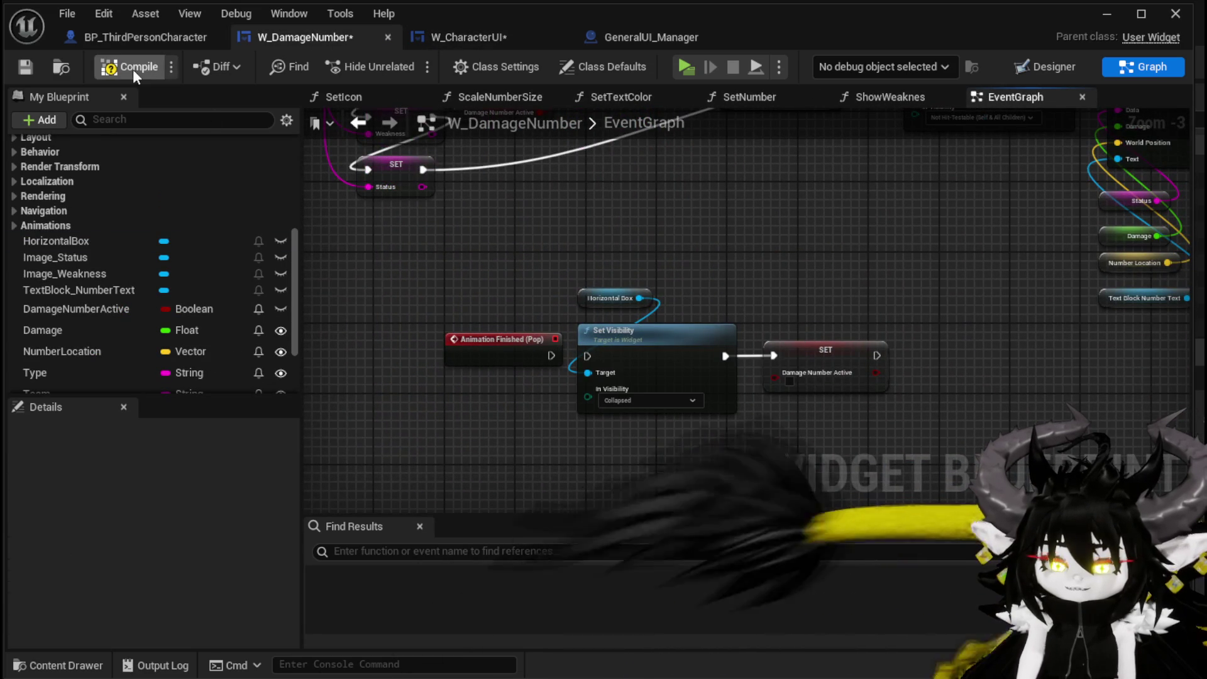
left_click(26, 66)
- Run a combat test playing the Pillar card against the slime, then save the level
left_click(1101, 17)
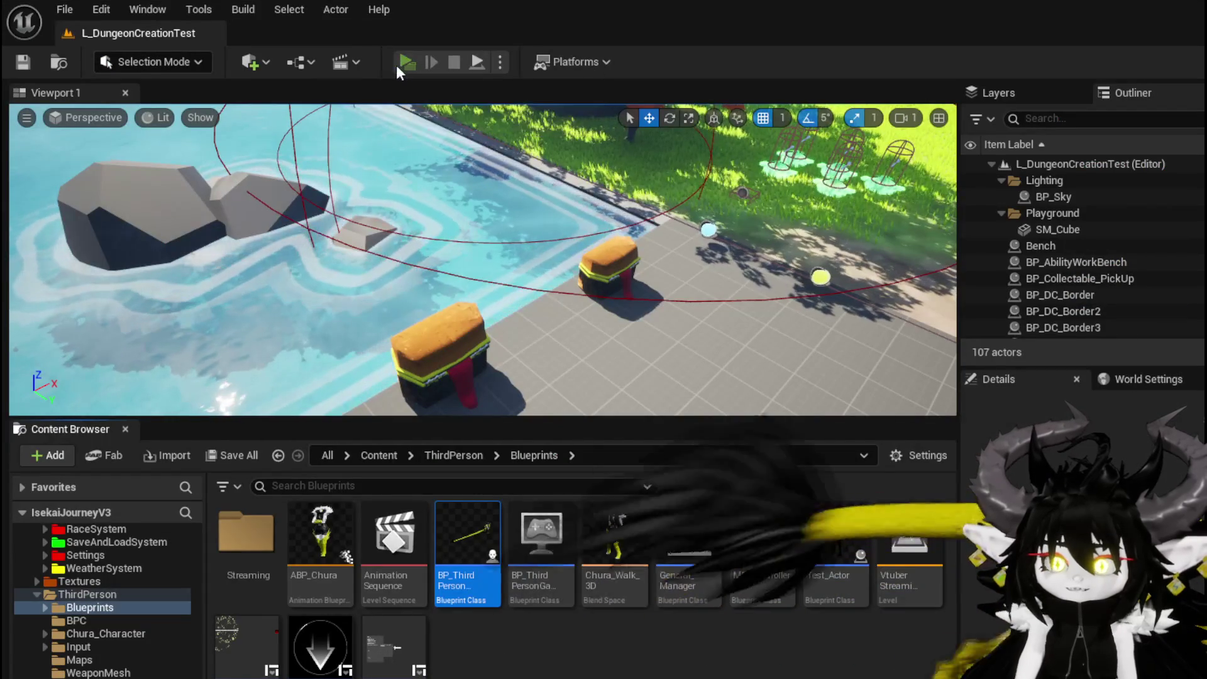
left_click(396, 65)
key("w")
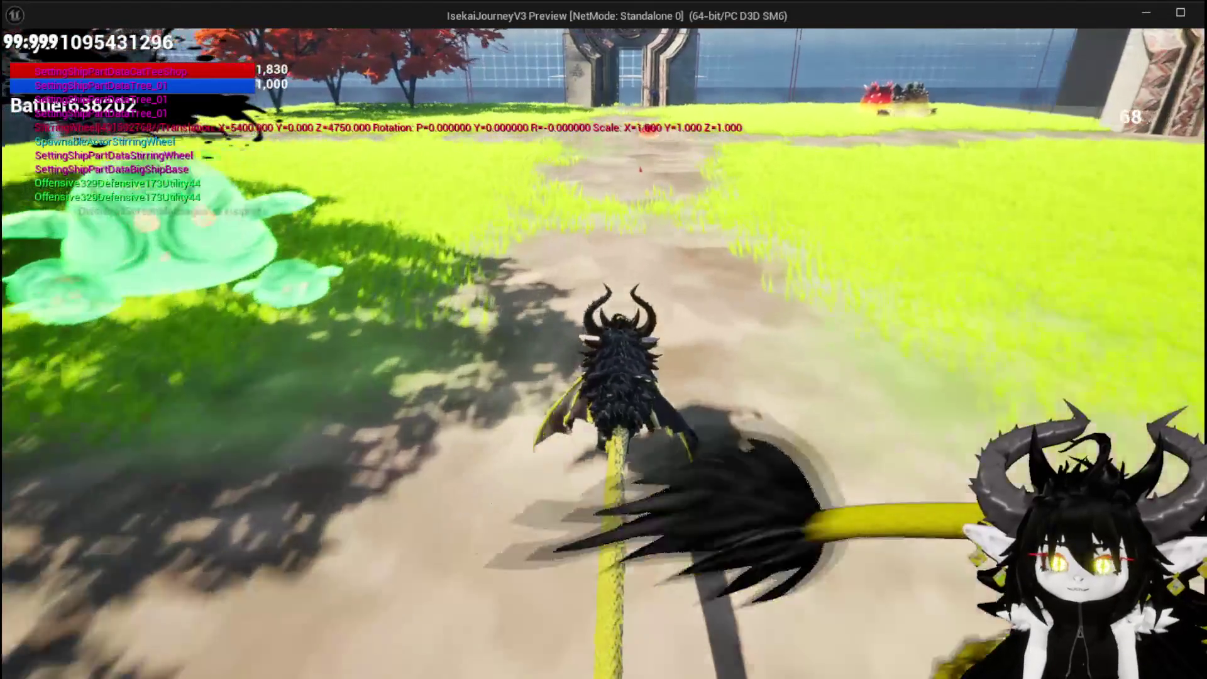
key("space")
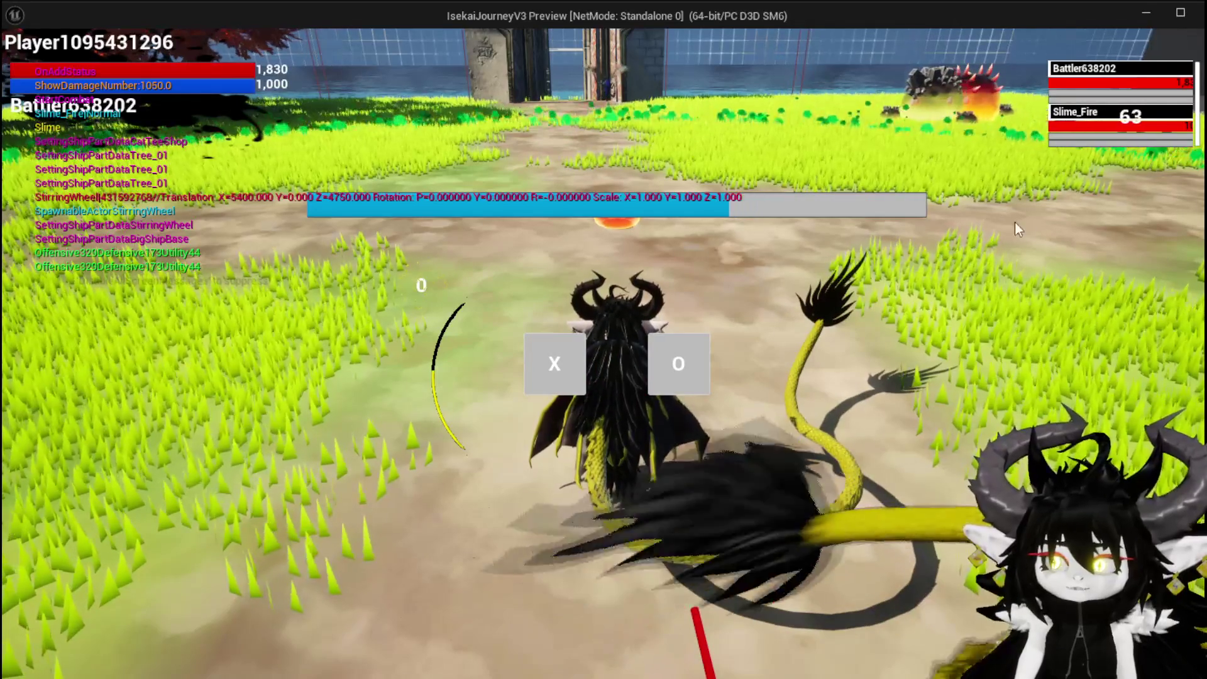
left_click(567, 375)
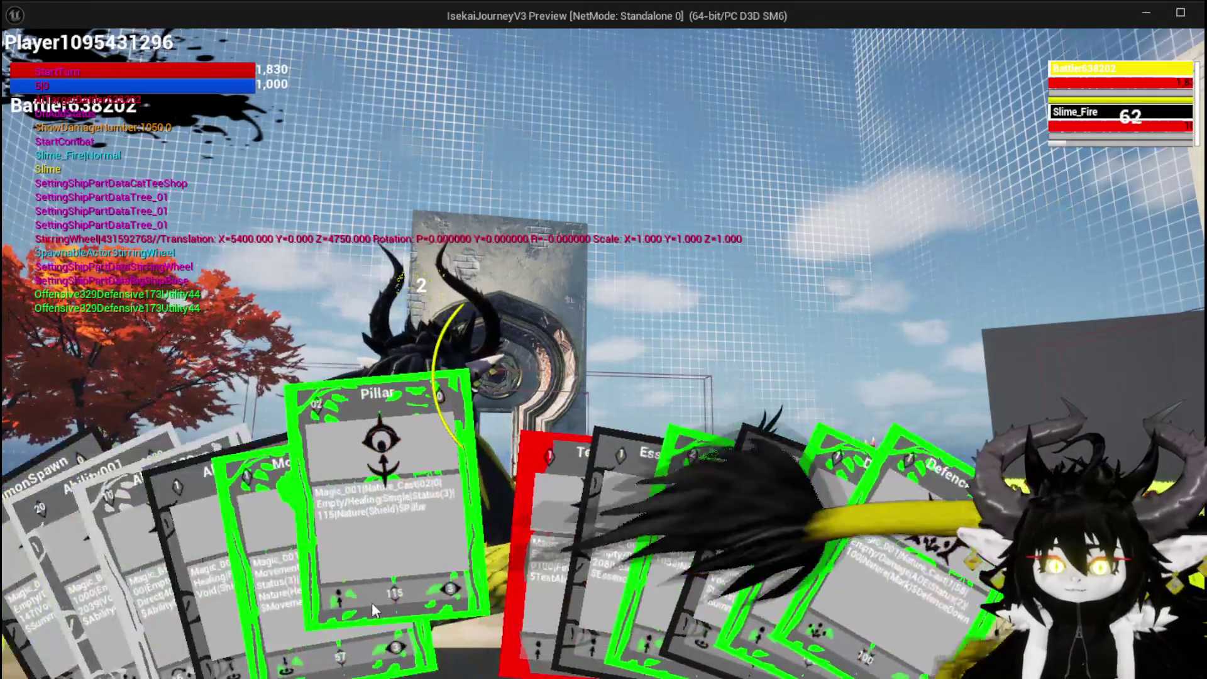
left_click(373, 599)
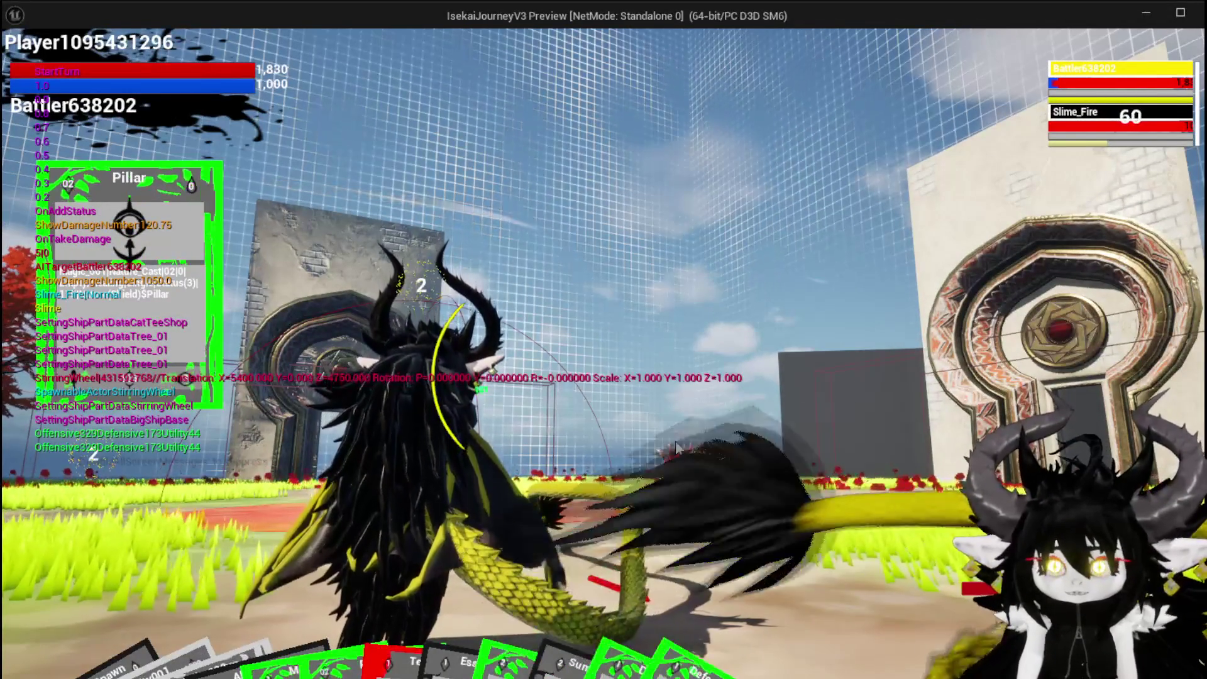
key("Escape")
left_click(23, 62)
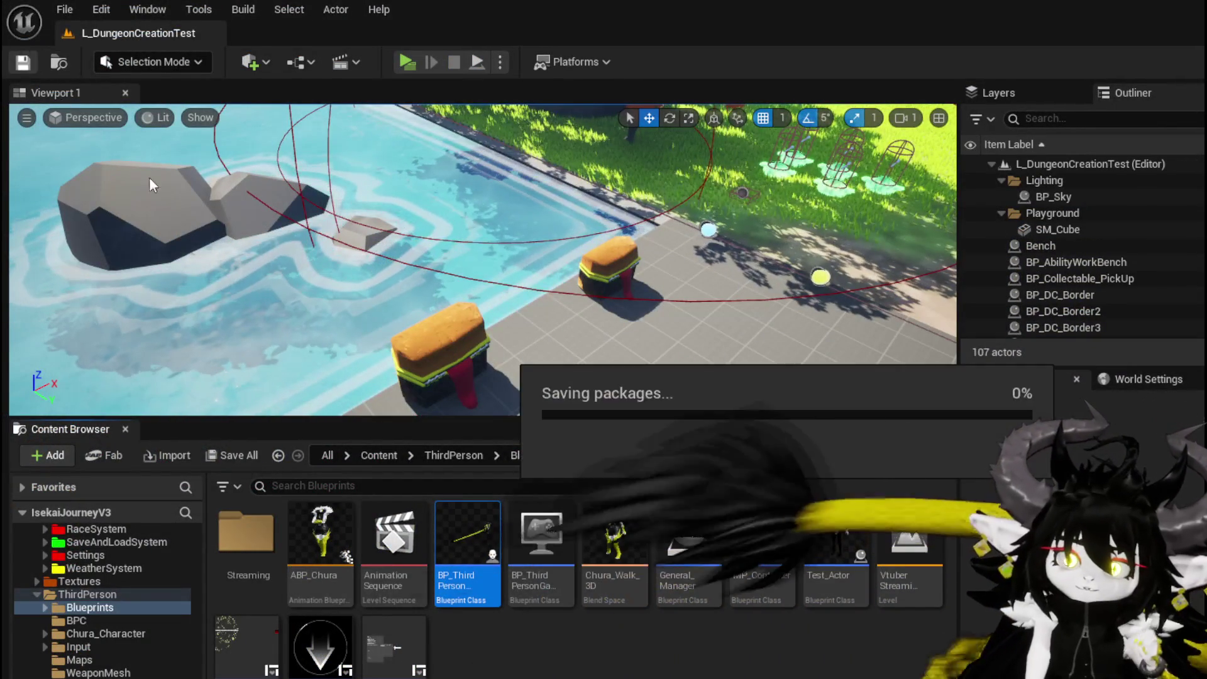
- Reopen W_CharacterUI's ShowDamageNumber graph via BP_ThirdPersonCharacter's Show Damage Number node
key("alt+Tab")
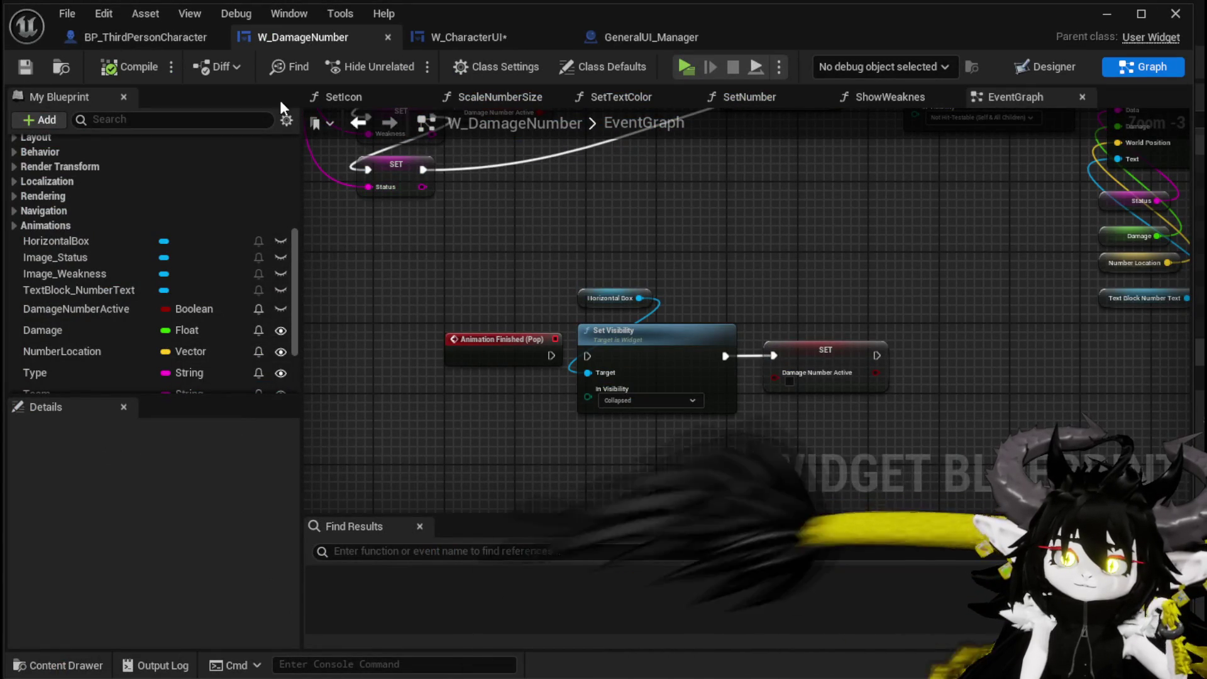
left_click(156, 40)
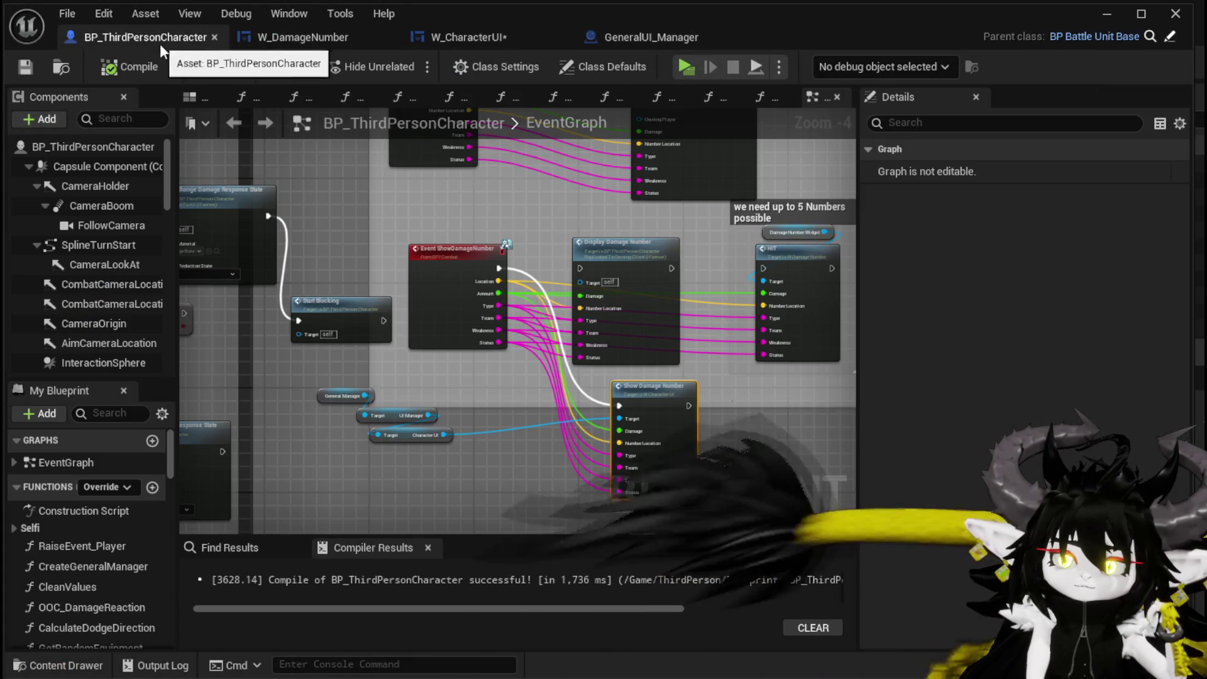
double_click(661, 397)
left_click_drag(850, 316, 859, 290)
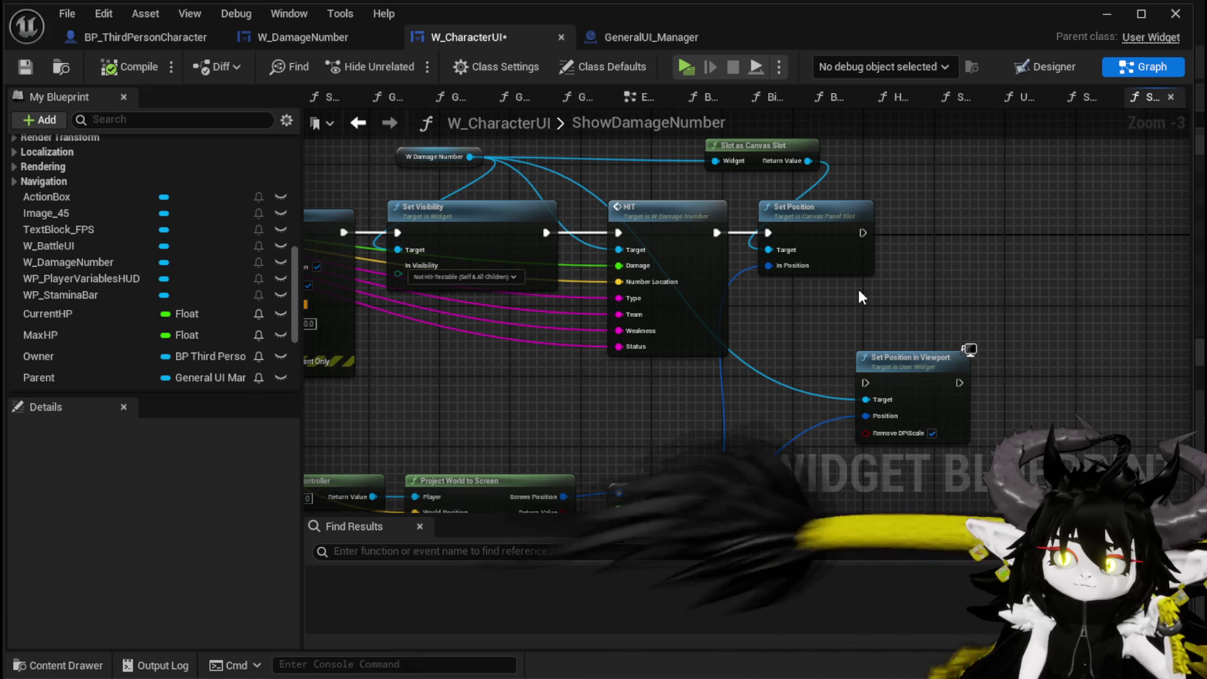
- Place HIT after Set Position, wire Set Position's exec into HIT, and save W_CharacterUI
left_click_drag(717, 233, 769, 233)
left_click_drag(665, 215, 956, 221)
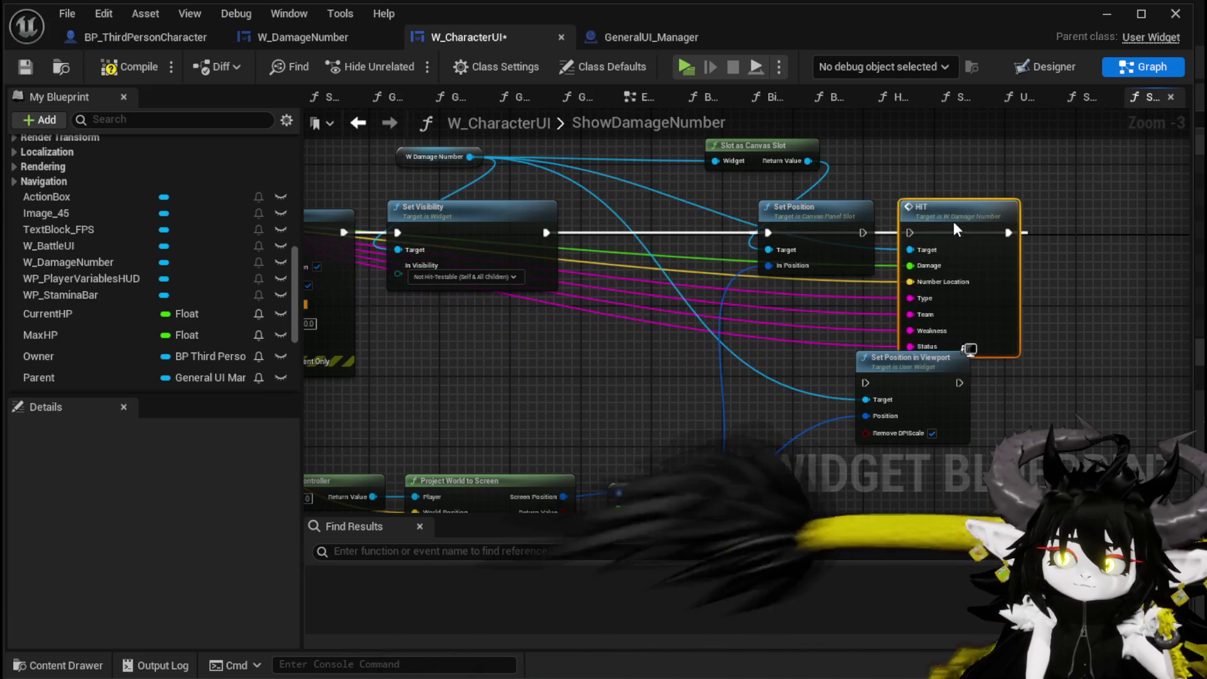
left_click_drag(866, 229, 910, 233)
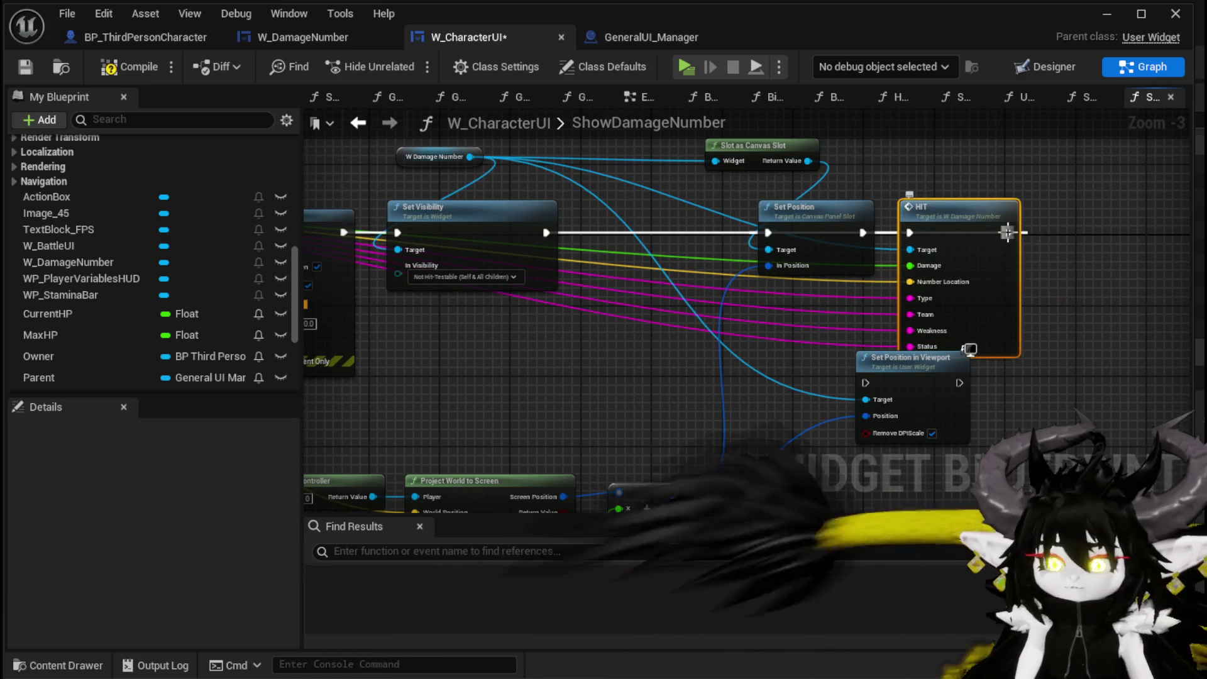
left_click(19, 63)
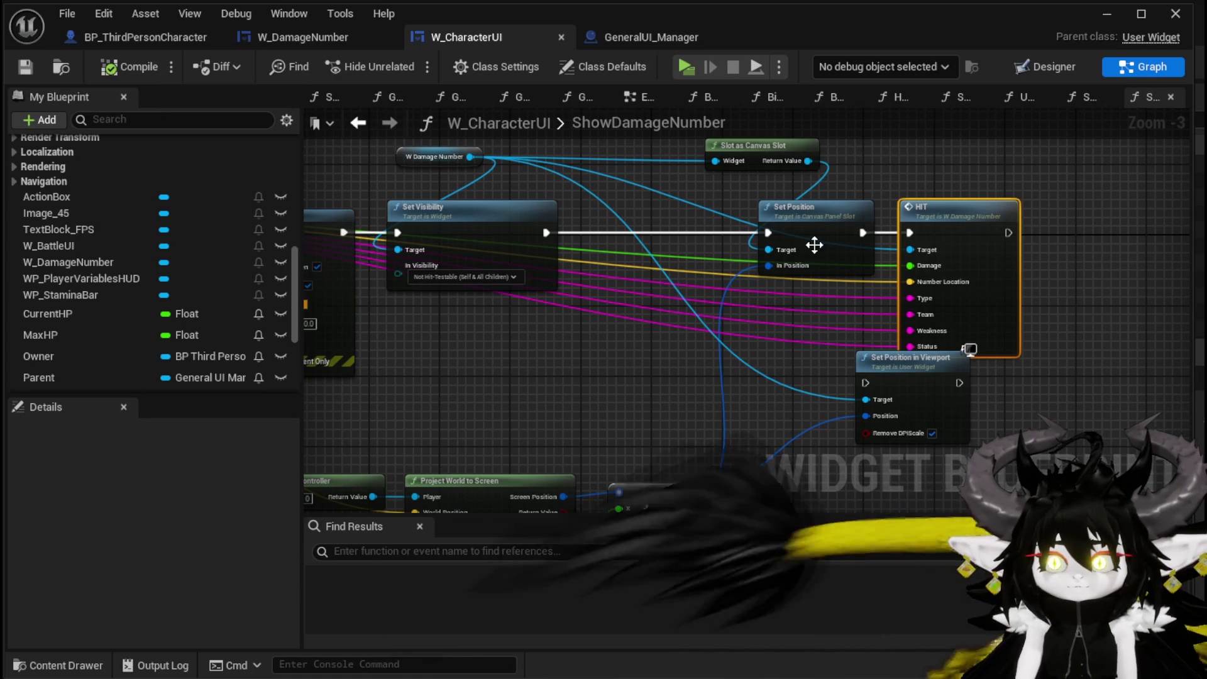
- Connect Print String into Set Position, tidy Set Visibility and Set Position in Viewport, and save
mouse_move(584, 234)
left_mouse_down()
mouse_move(804, 315)
mouse_move(912, 318)
left_mouse_up()
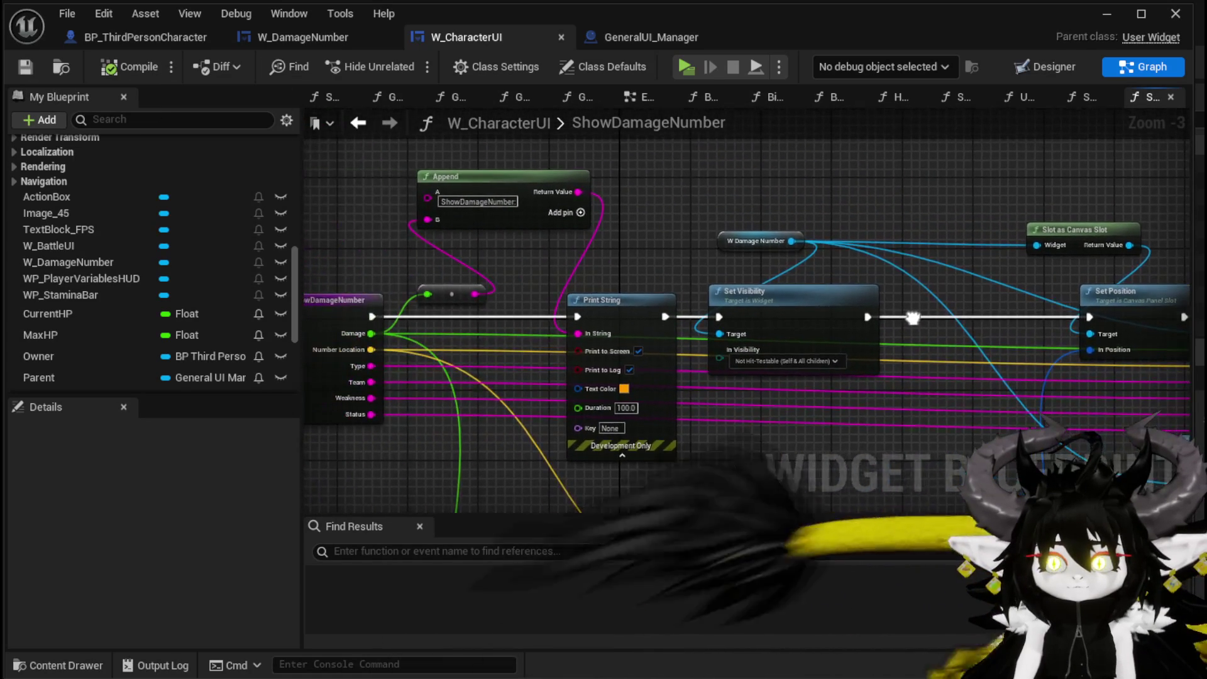
mouse_move(1048, 286)
left_mouse_down()
mouse_move(1032, 188)
mouse_move(868, 210)
left_mouse_up()
mouse_move(485, 242)
left_mouse_down()
mouse_move(918, 252)
mouse_move(914, 243)
left_mouse_up()
left_click_drag(582, 131, 561, 237)
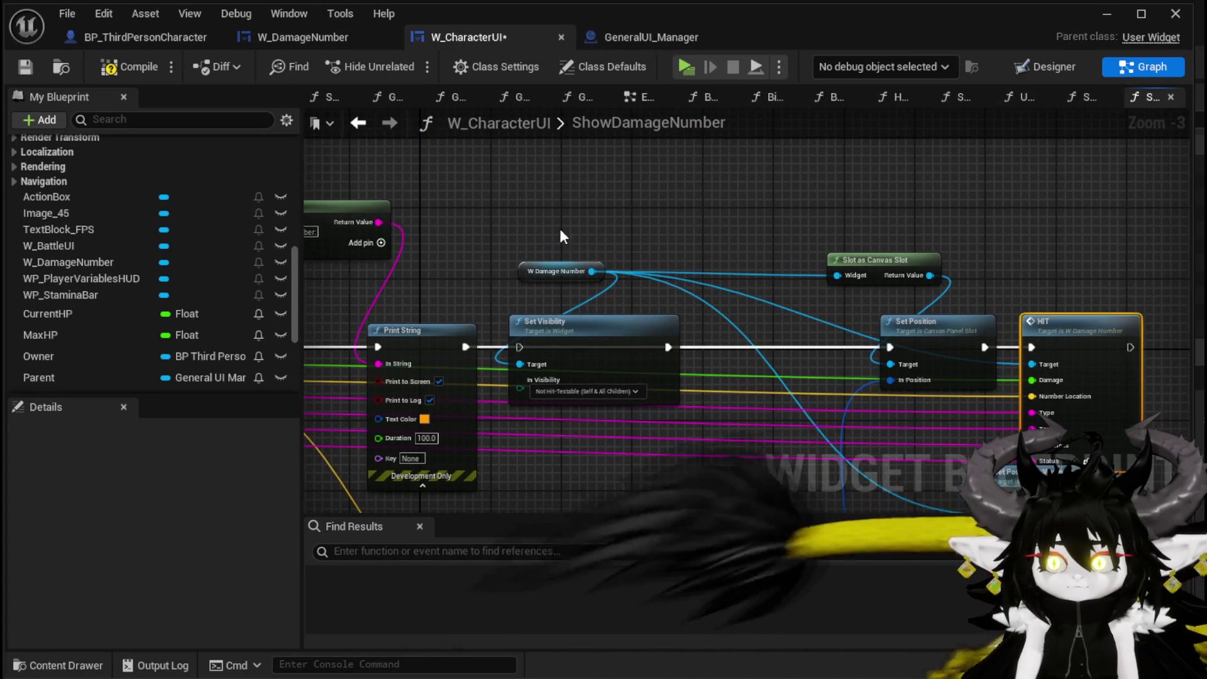
mouse_move(599, 311)
left_mouse_down()
mouse_move(604, 205)
mouse_move(921, 239)
mouse_move(519, 163)
left_mouse_up()
left_click_drag(949, 343, 891, 405)
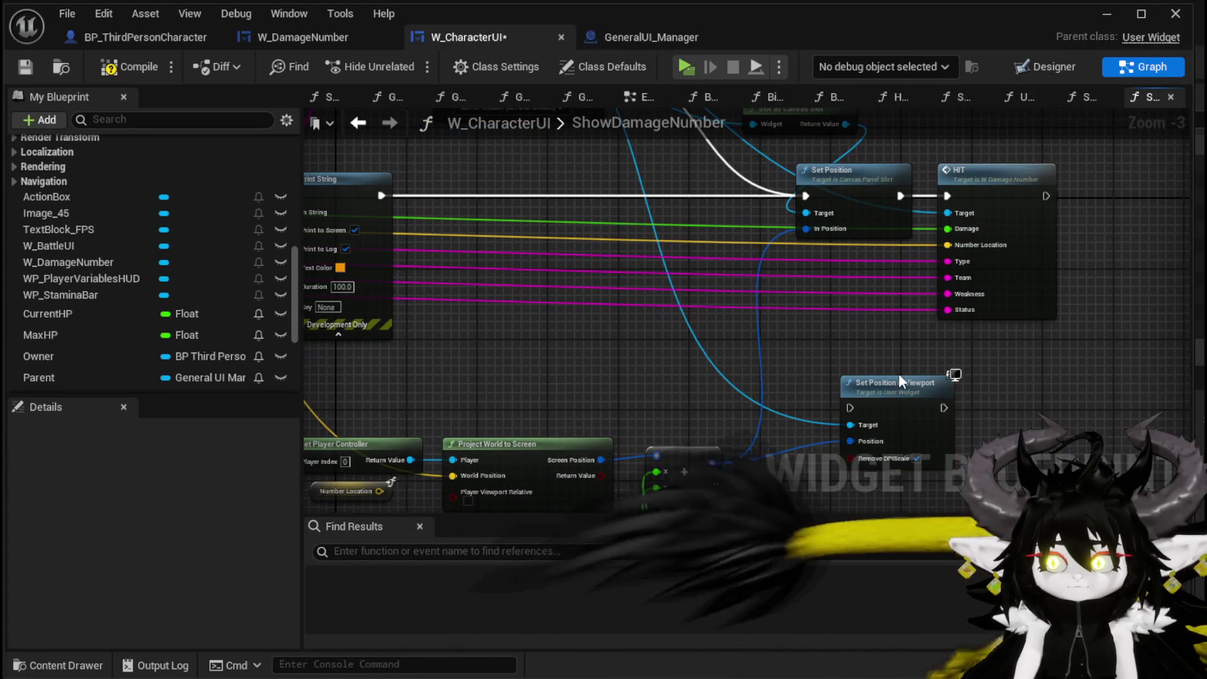
left_click(28, 68)
- Shift Get Player Controller and the entry node left, then drag the Owner variable into the graph
mouse_move(694, 362)
left_mouse_down()
mouse_move(870, 305)
mouse_move(923, 249)
left_mouse_up()
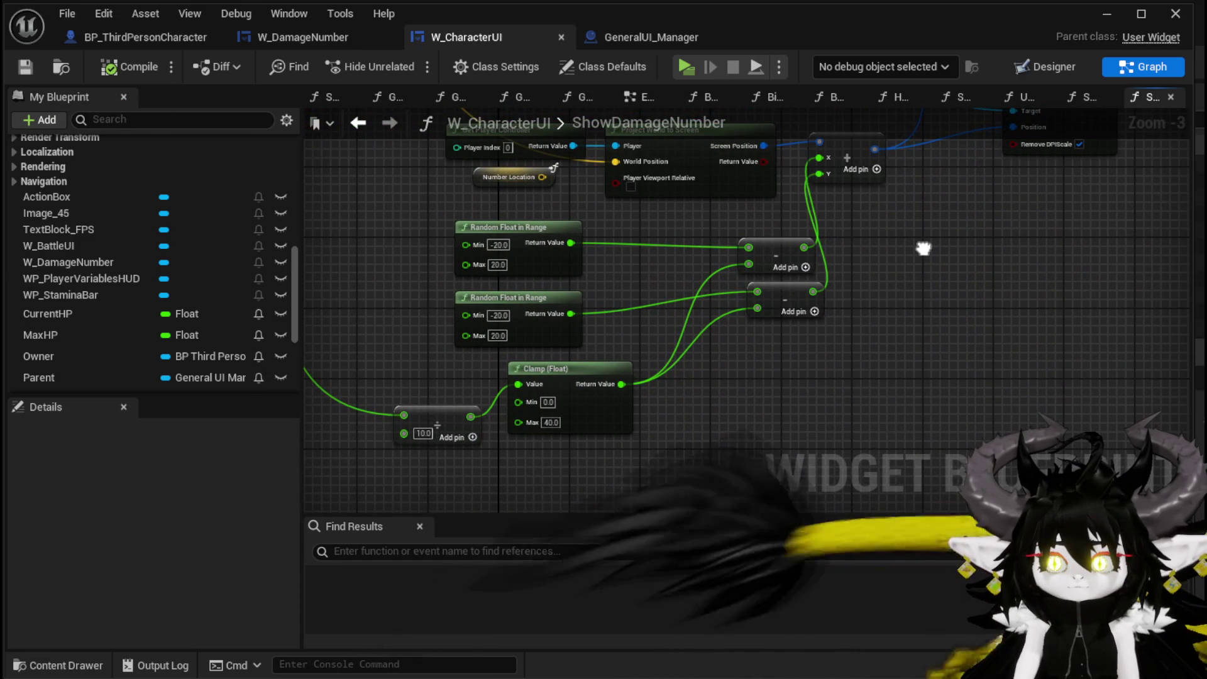
mouse_move(923, 248)
left_mouse_down()
mouse_move(899, 291)
mouse_move(887, 376)
left_mouse_up()
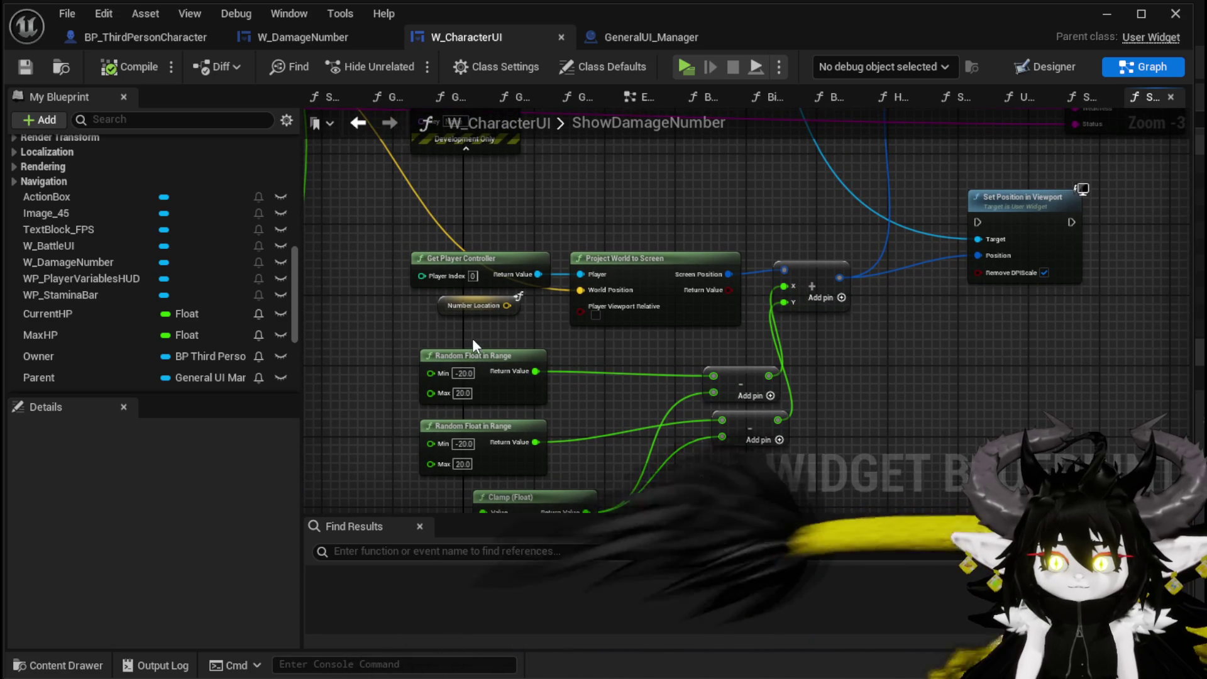
left_click_drag(480, 271, 444, 271)
mouse_move(572, 259)
left_mouse_down()
mouse_move(815, 371)
mouse_move(930, 371)
mouse_move(1023, 456)
left_mouse_up()
left_click_drag(549, 237, 338, 235)
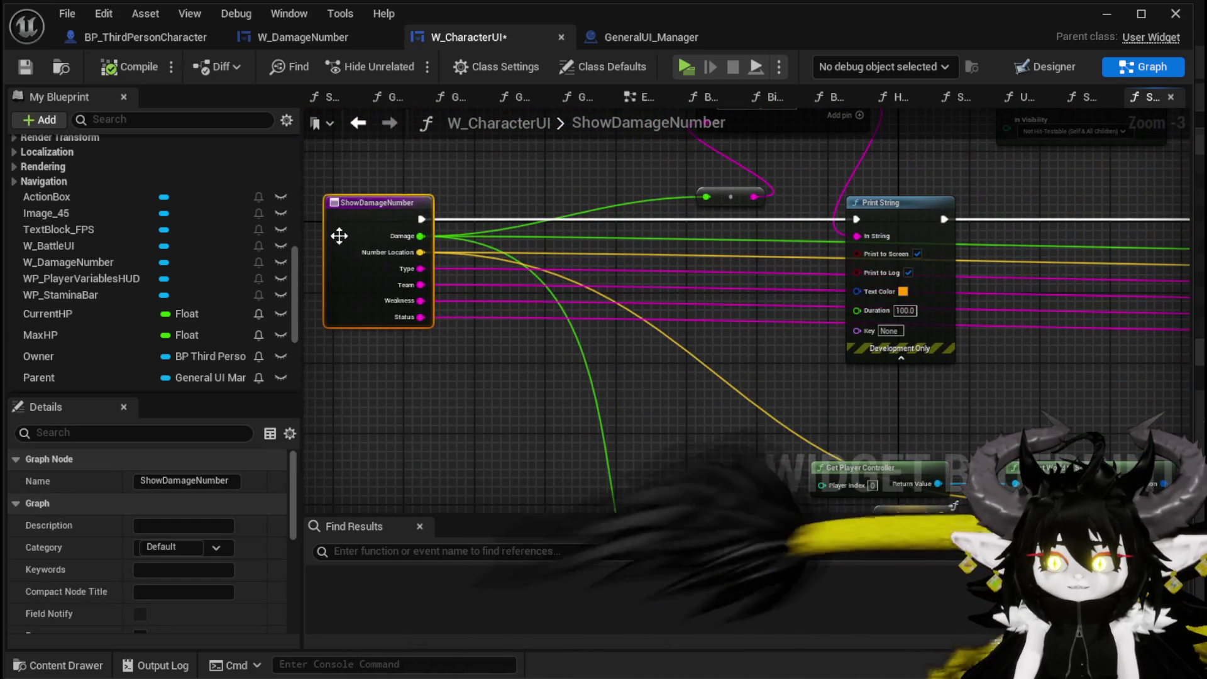
mouse_move(89, 355)
left_mouse_down()
mouse_move(446, 398)
mouse_move(440, 365)
mouse_move(390, 310)
mouse_move(500, 324)
left_mouse_up()
- Add an Owner getter feeding Get Controller into a new Cast To MP_Controller node
left_click(443, 417)
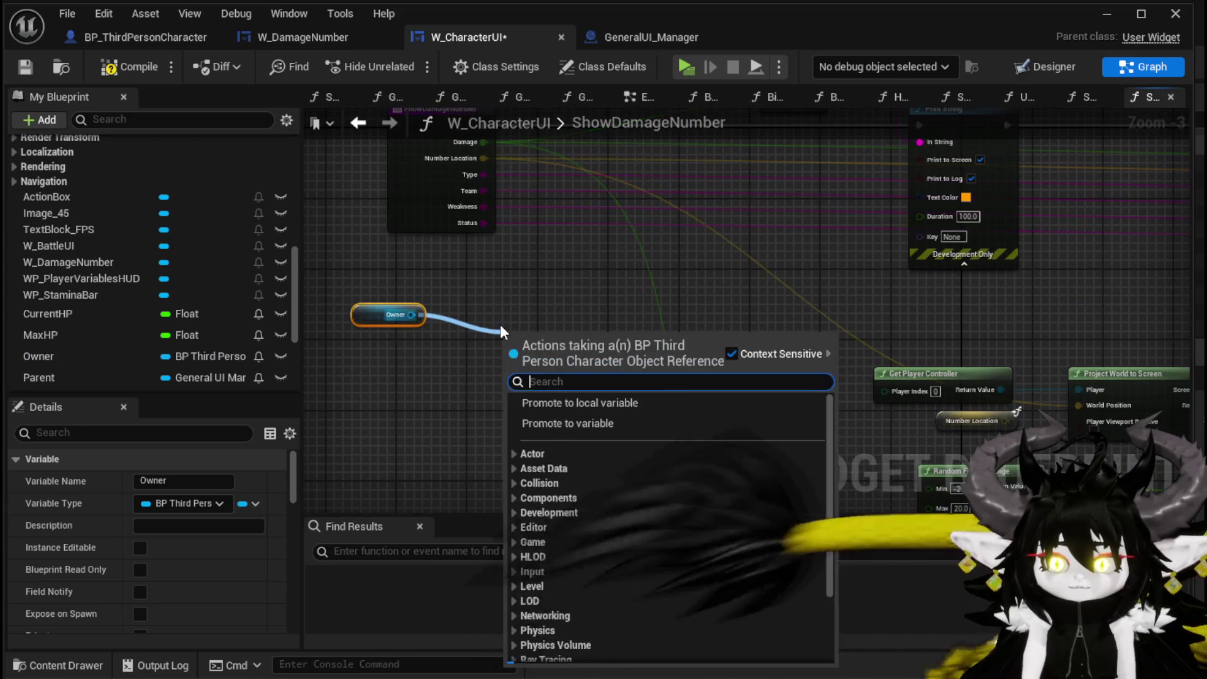
type("get cont")
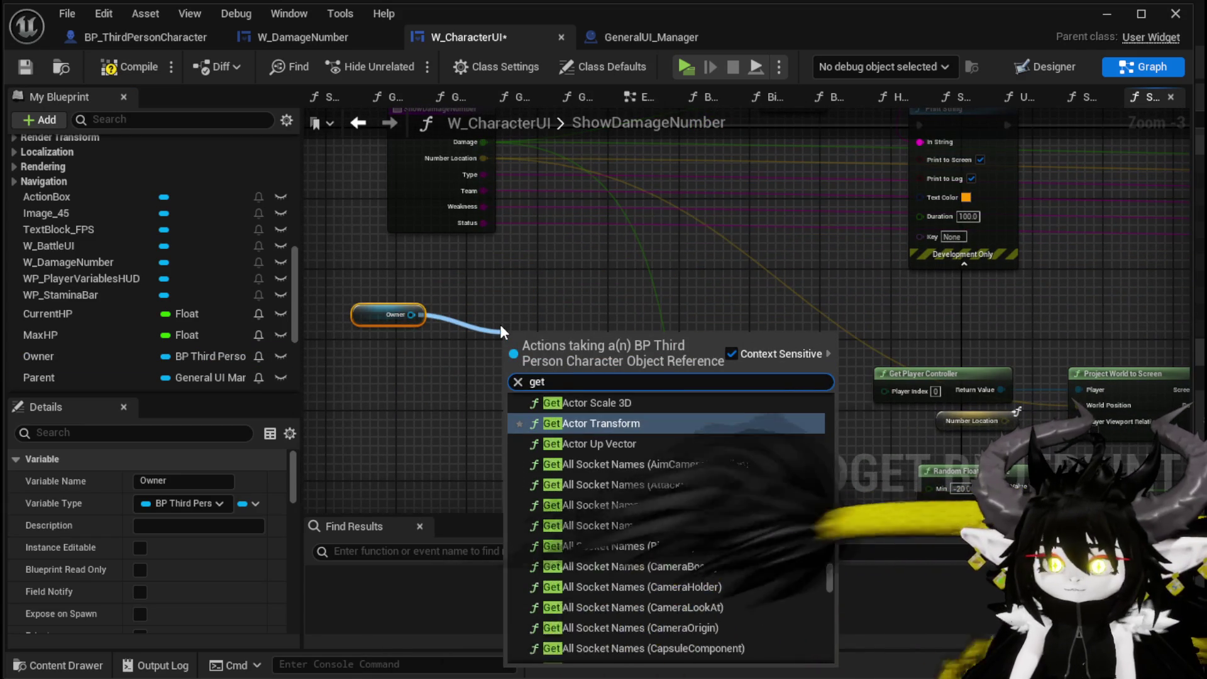
type("roller")
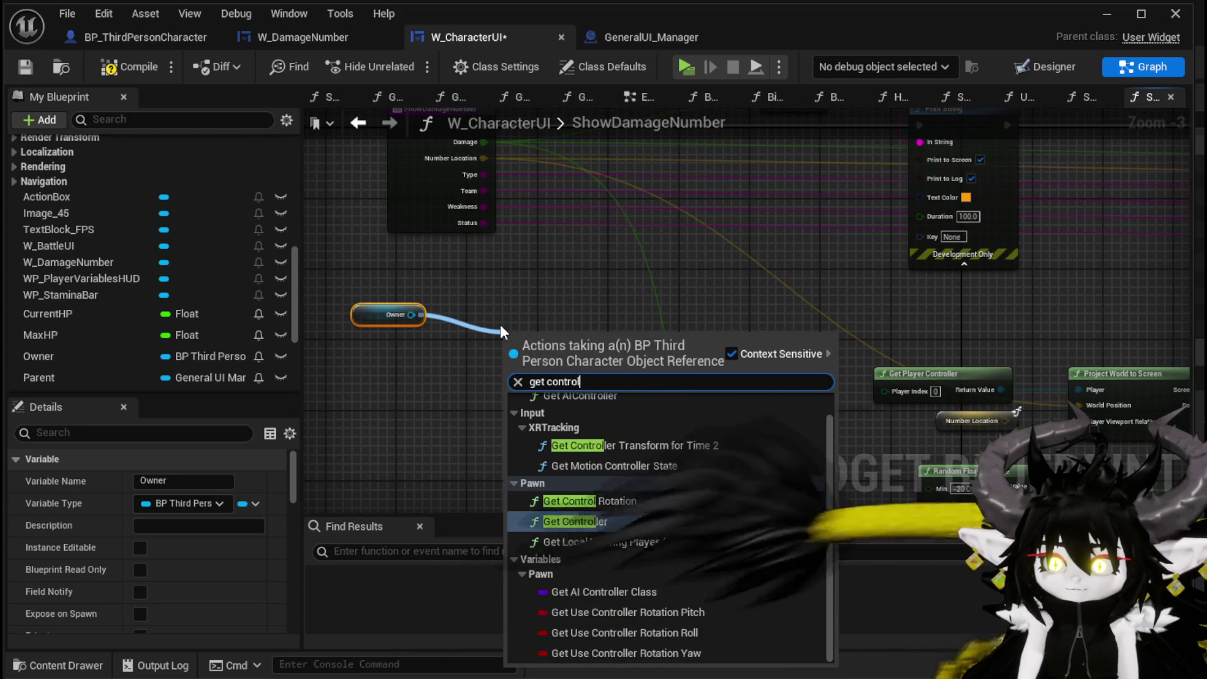
left_click(559, 522)
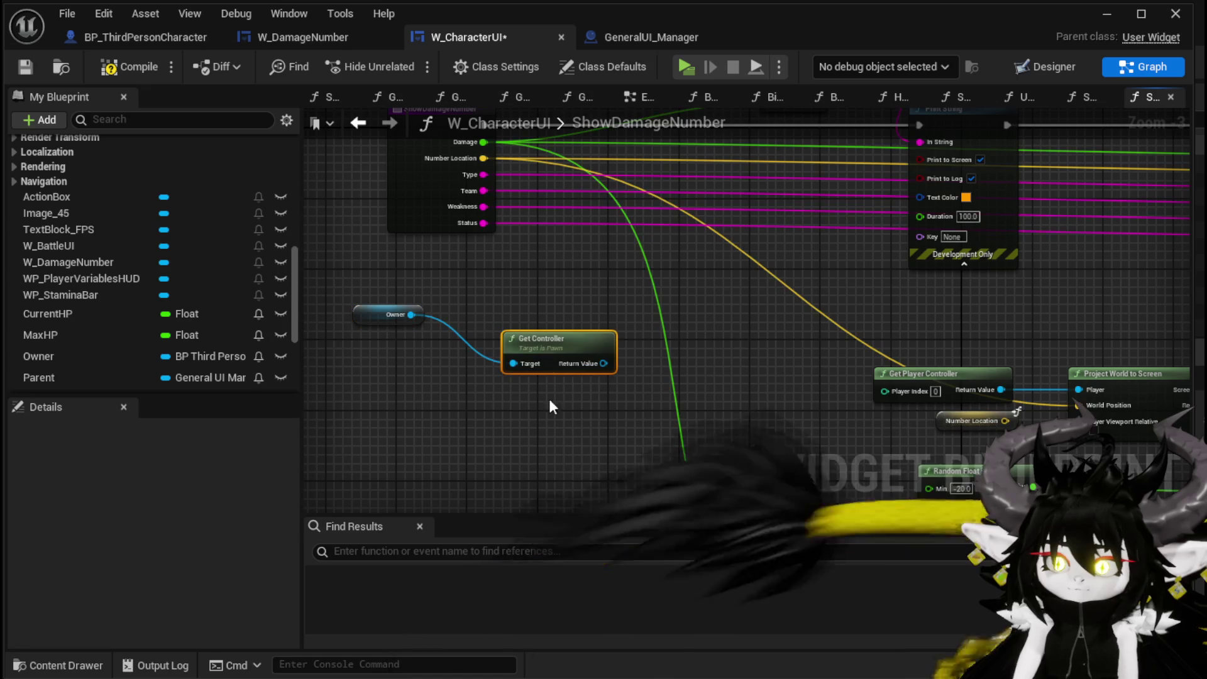
left_click_drag(597, 363, 668, 366)
type("cast t")
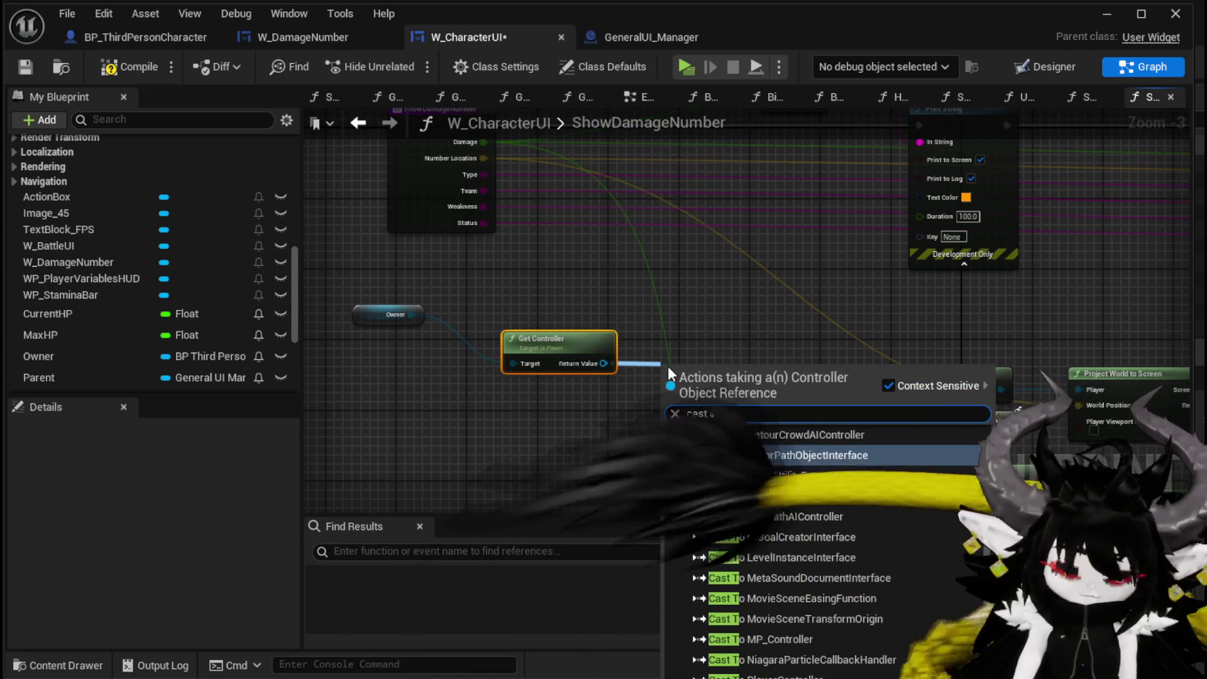
type("o mp")
key("Return")
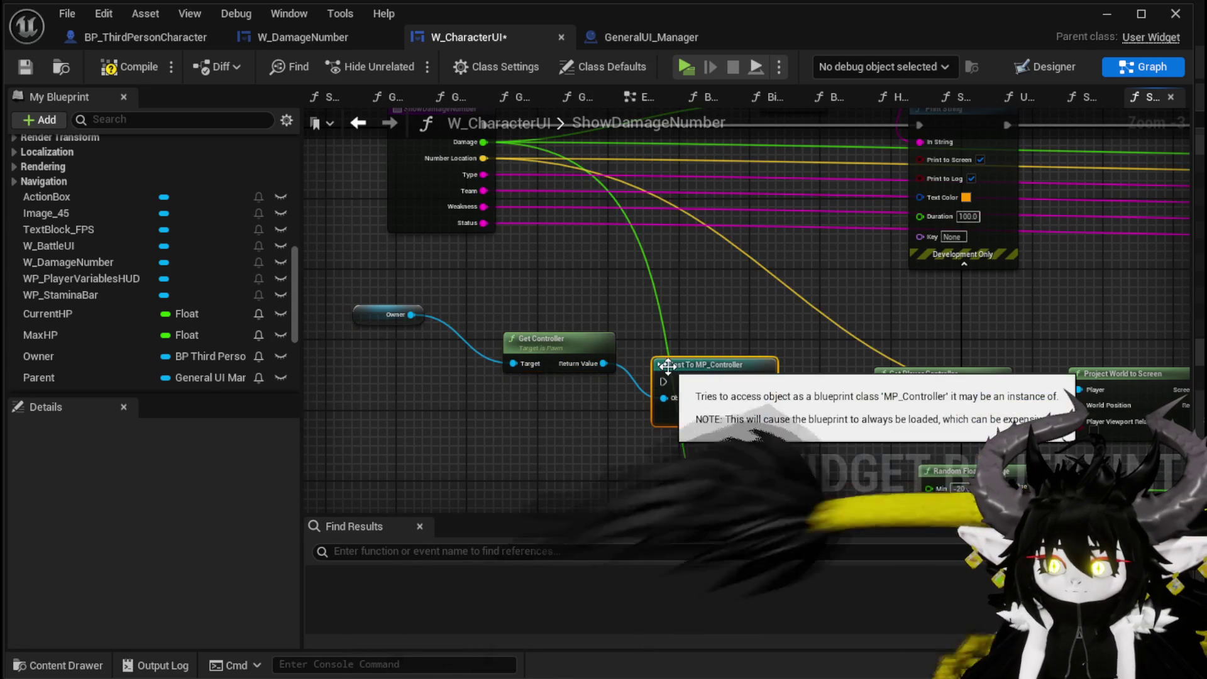
- Wire As MP Controller into Player, run the cast right after the entry, and compile
left_click_drag(668, 366, 498, 384)
left_click_drag(597, 434, 1080, 390)
mouse_move(565, 403)
left_mouse_down()
mouse_move(794, 244)
mouse_move(645, 258)
left_mouse_up()
left_click_drag(484, 255, 574, 254)
left_click_drag(665, 253, 278, 253)
left_click_drag(808, 406, 862, 240)
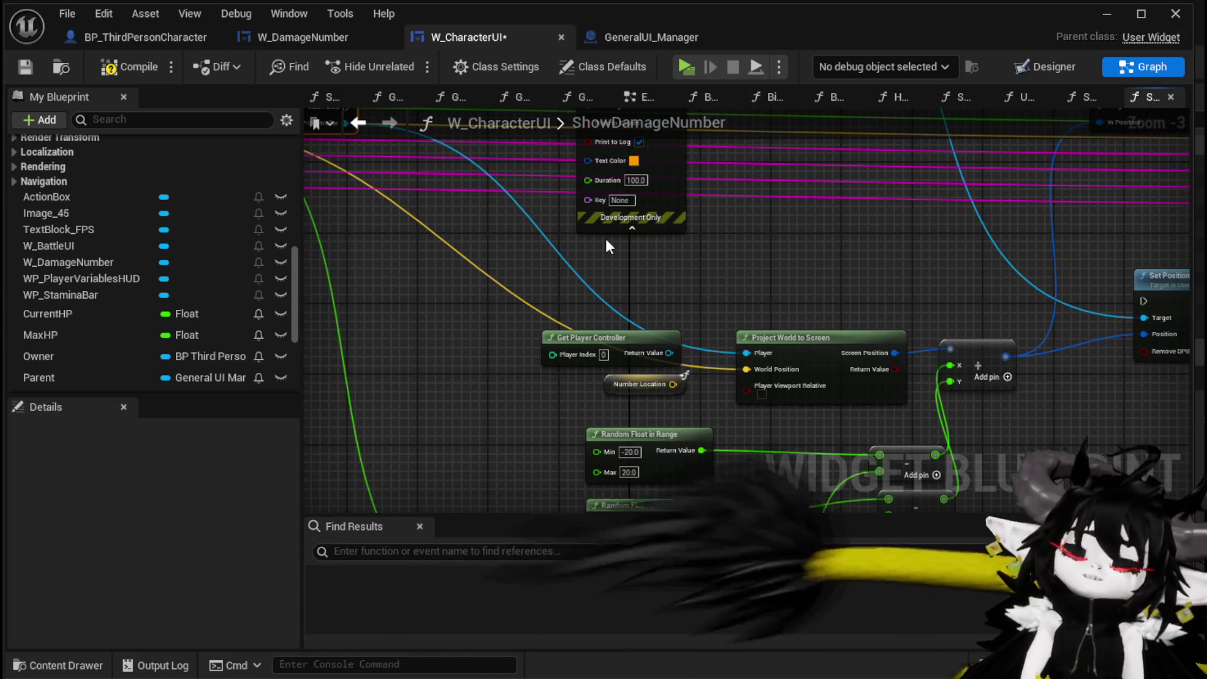
left_click(127, 72)
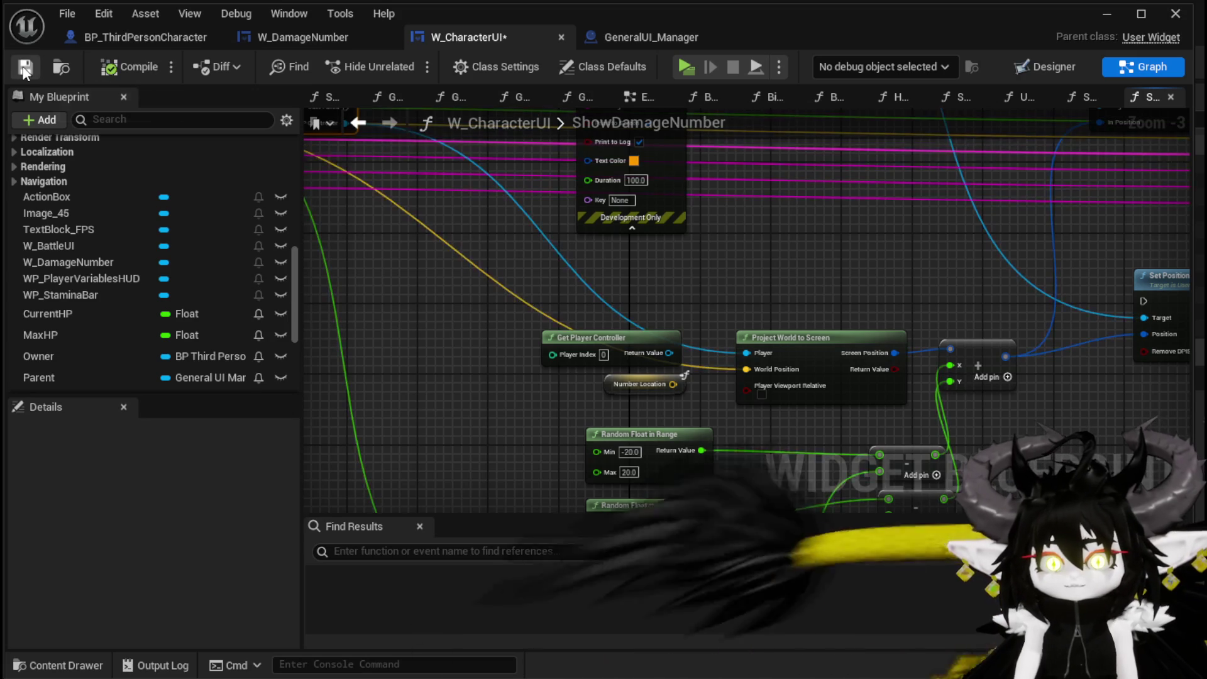
- Play-test briefly in standalone, stop with Esc, and save L_DungeonCreationTest with Ctrl+S
left_click(1106, 14)
left_click(405, 60)
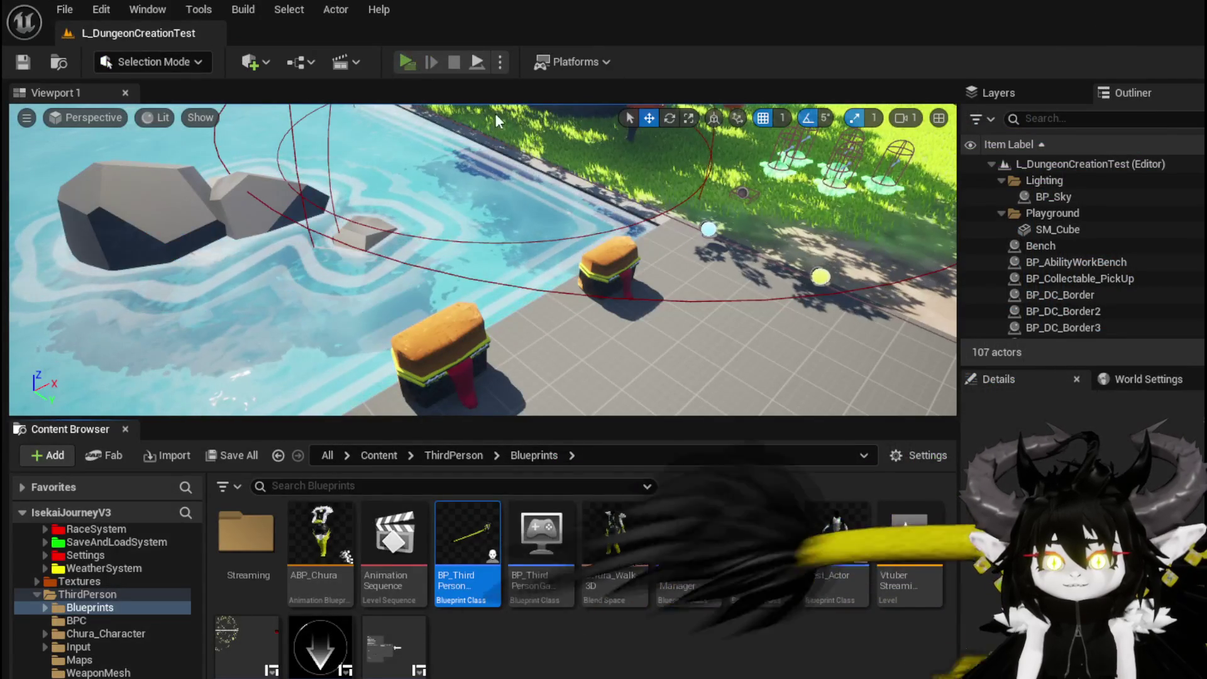
key("space")
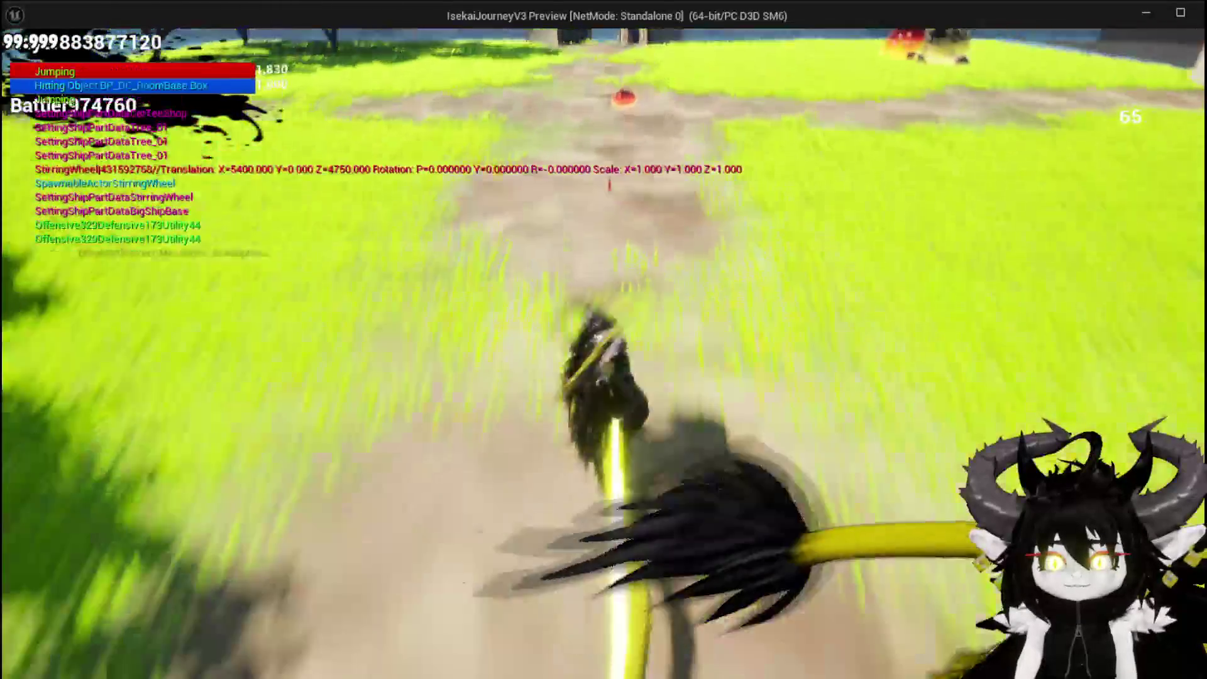
key("w")
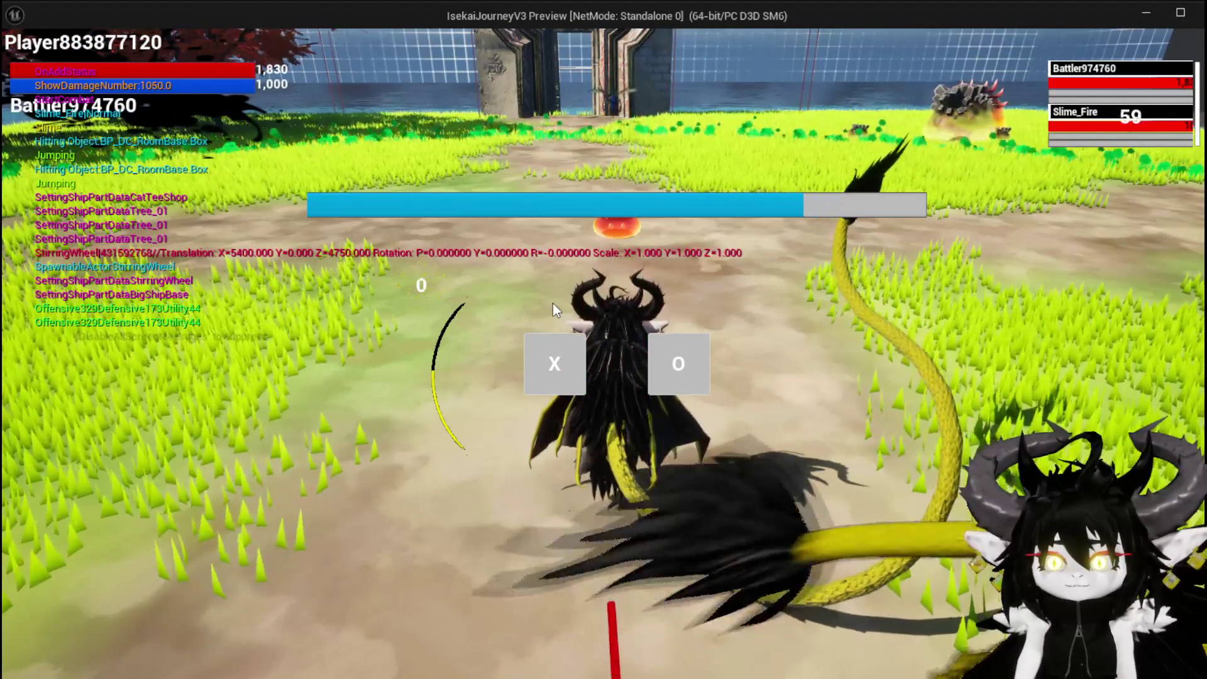
key("Escape")
key("ctrl+s")
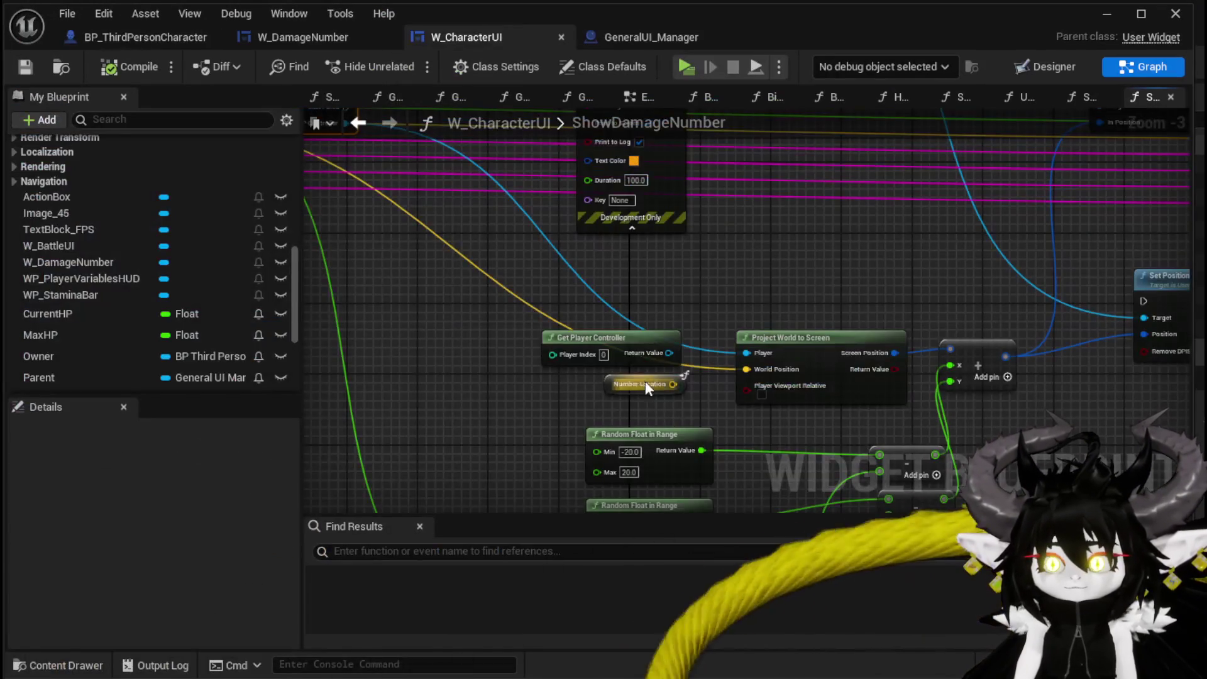
mouse_move(645, 381)
left_mouse_down()
mouse_move(568, 343)
mouse_move(594, 349)
left_mouse_up()
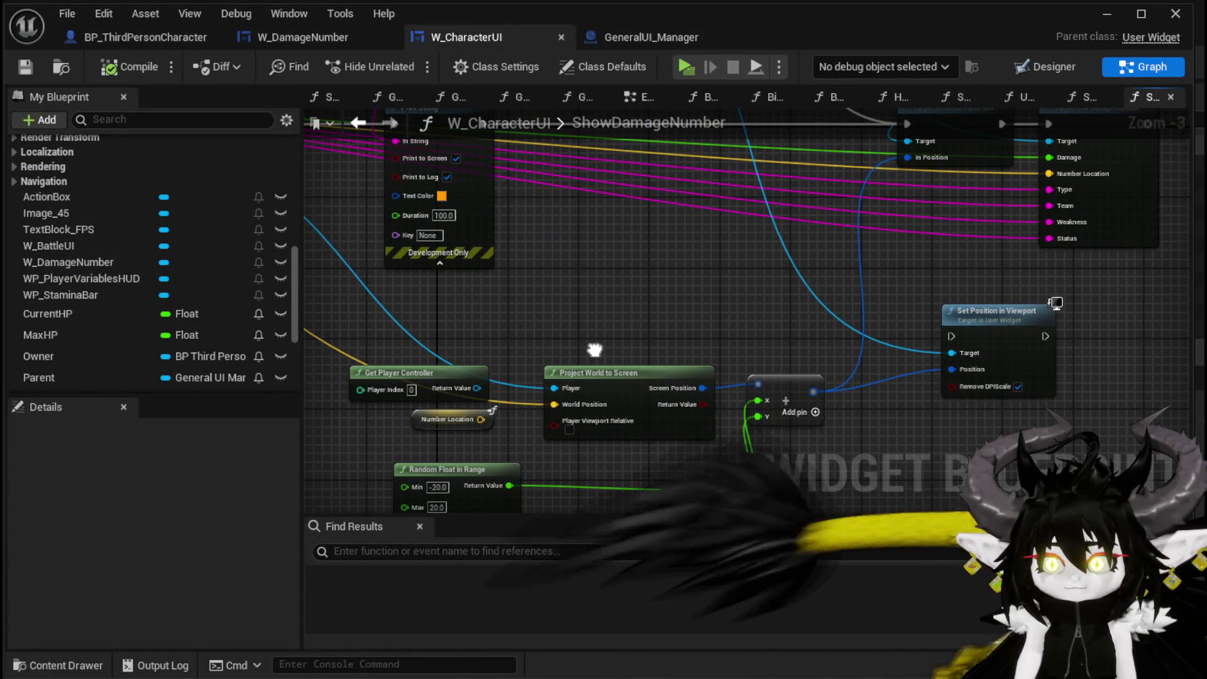
- Detach Set Position so Print String drives HIT directly, compile, and launch a standalone play-test
mouse_move(766, 265)
left_mouse_down()
mouse_move(690, 337)
mouse_move(665, 403)
left_mouse_up()
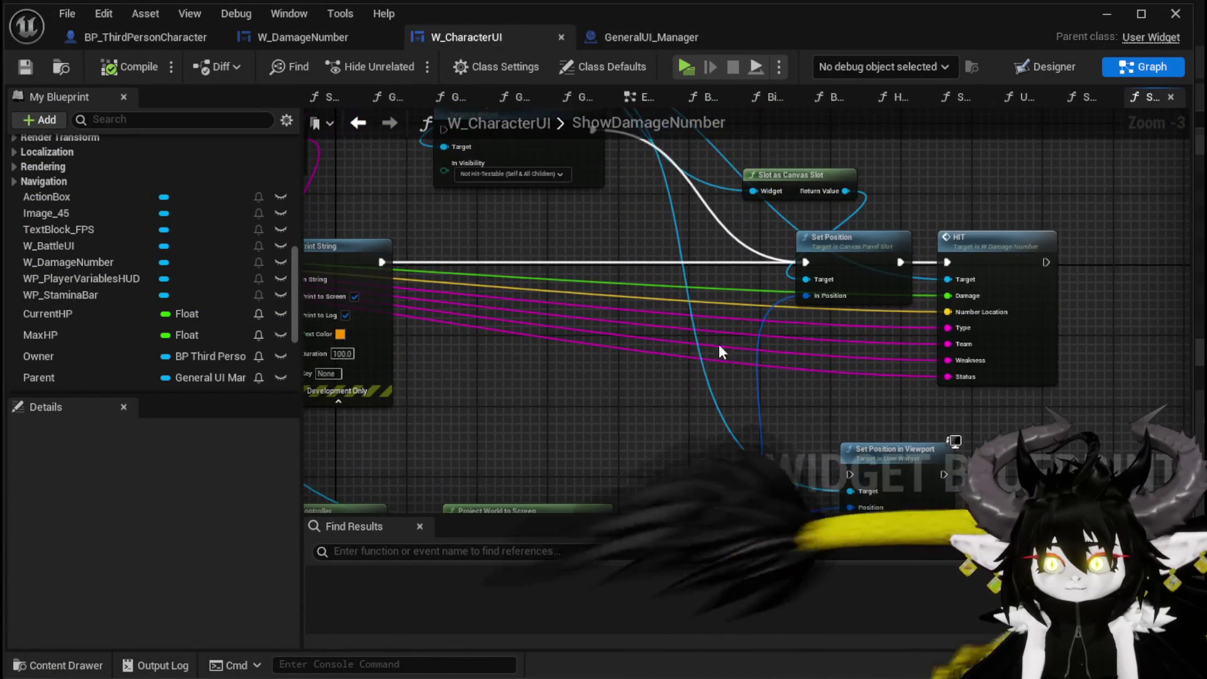
left_click_drag(852, 250, 782, 311)
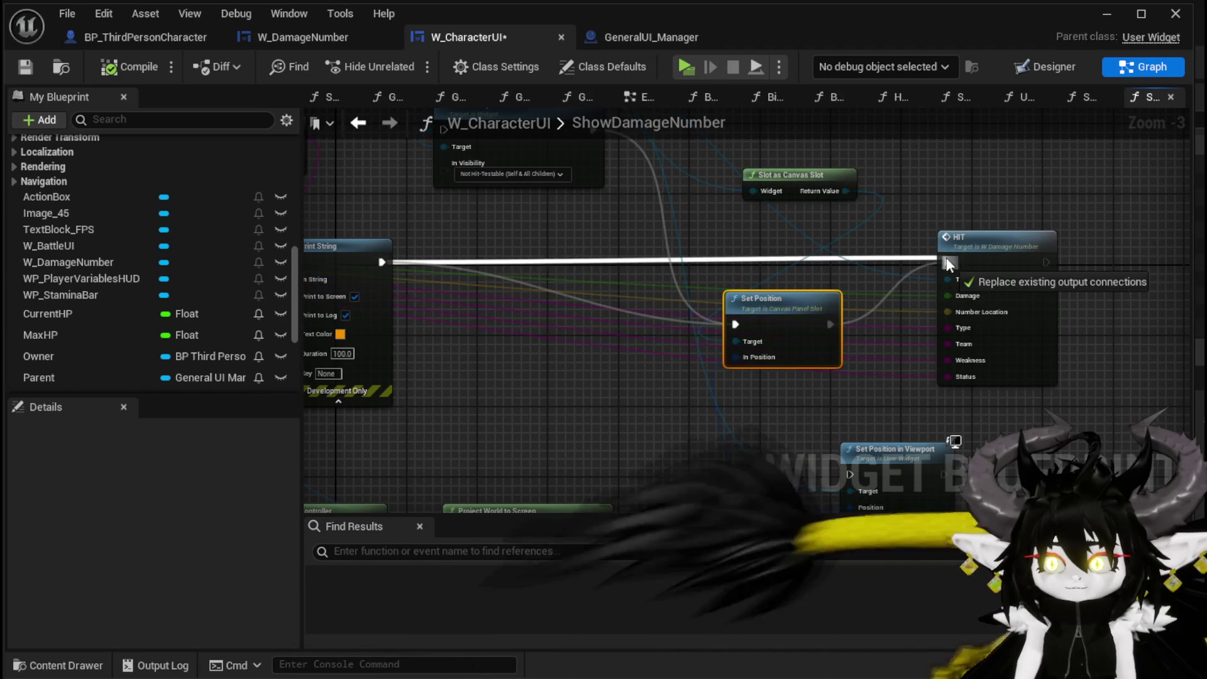
left_click(23, 66)
left_click(1108, 14)
left_click(412, 59)
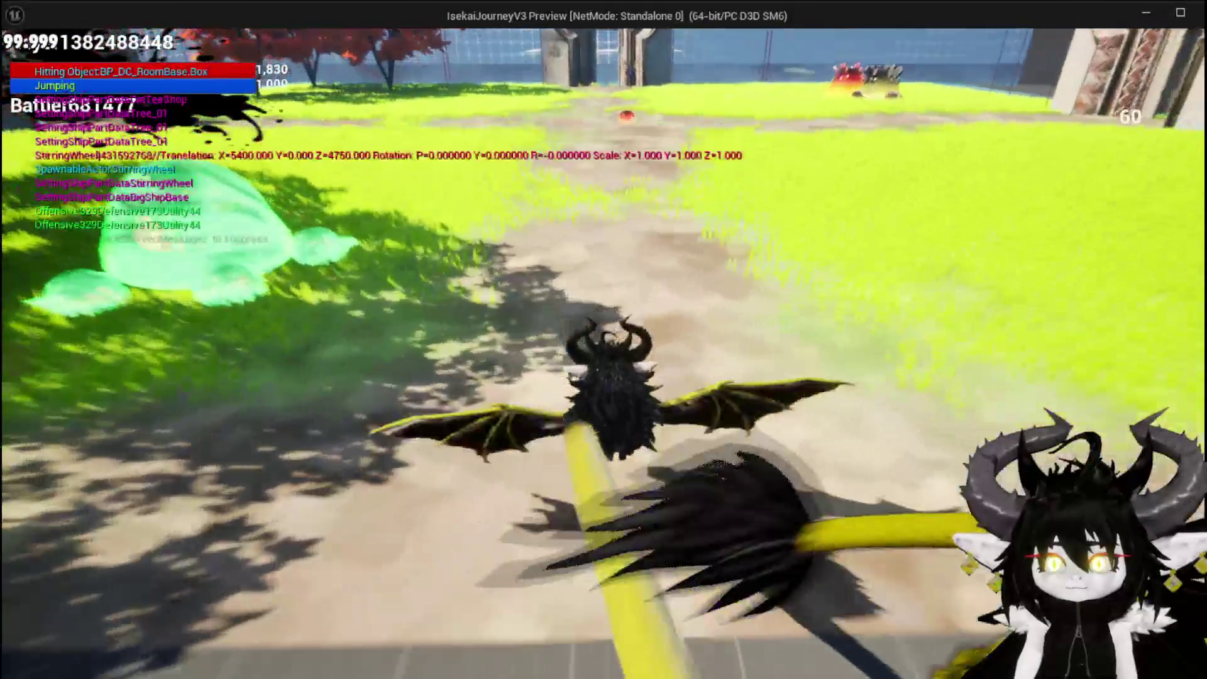
- Fly to Slime_Fire, attack to check the damage number's position, then close the preview
key("space")
key("w")
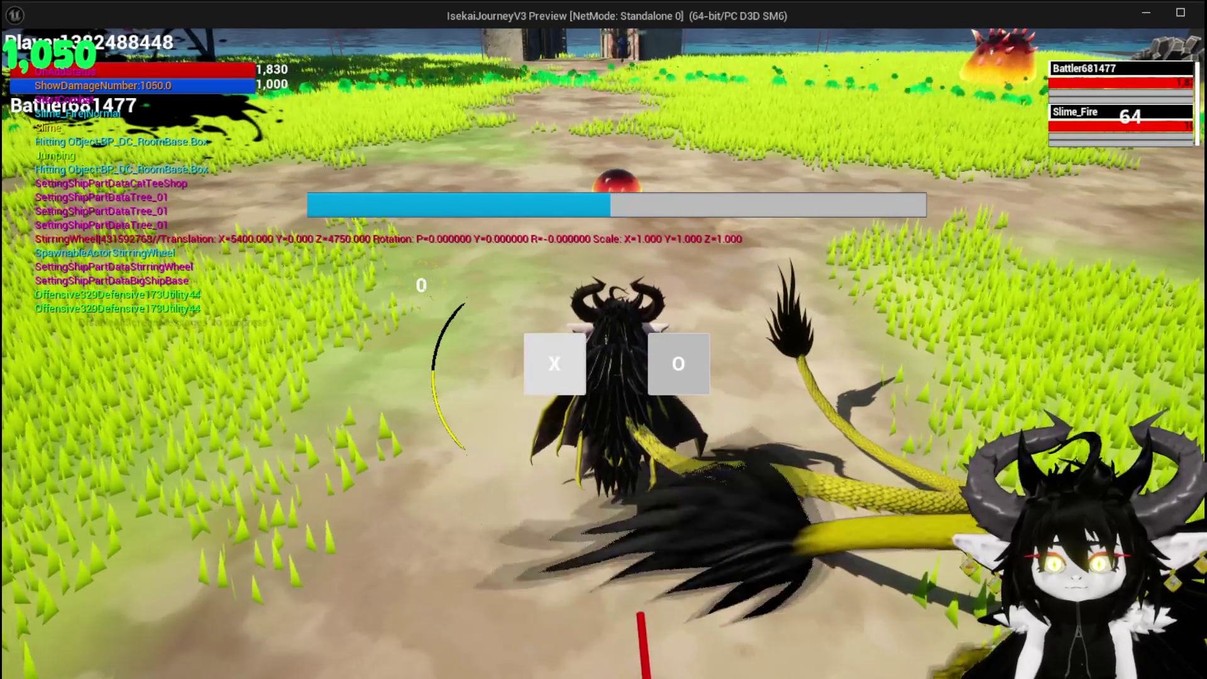
left_click(571, 351)
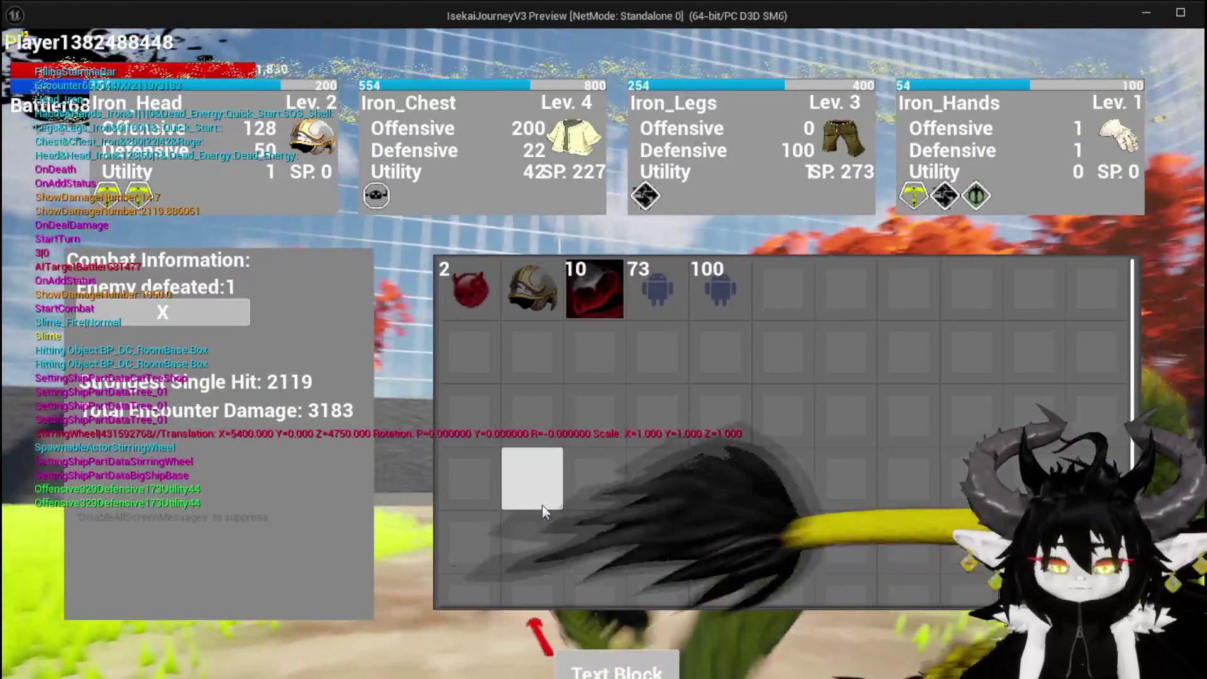
key("Escape")
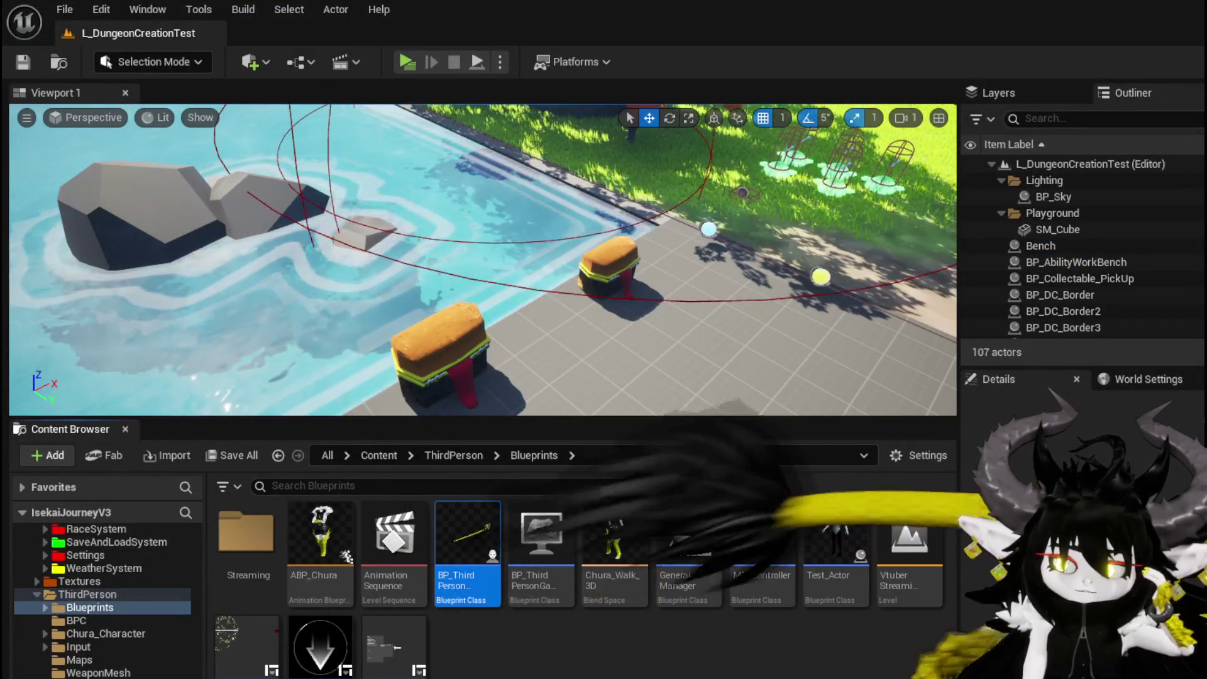
- Feed the two Random Float in Range outputs into the screen-position X and Y pins
key("alt+Tab")
left_click_drag(621, 300, 641, 185)
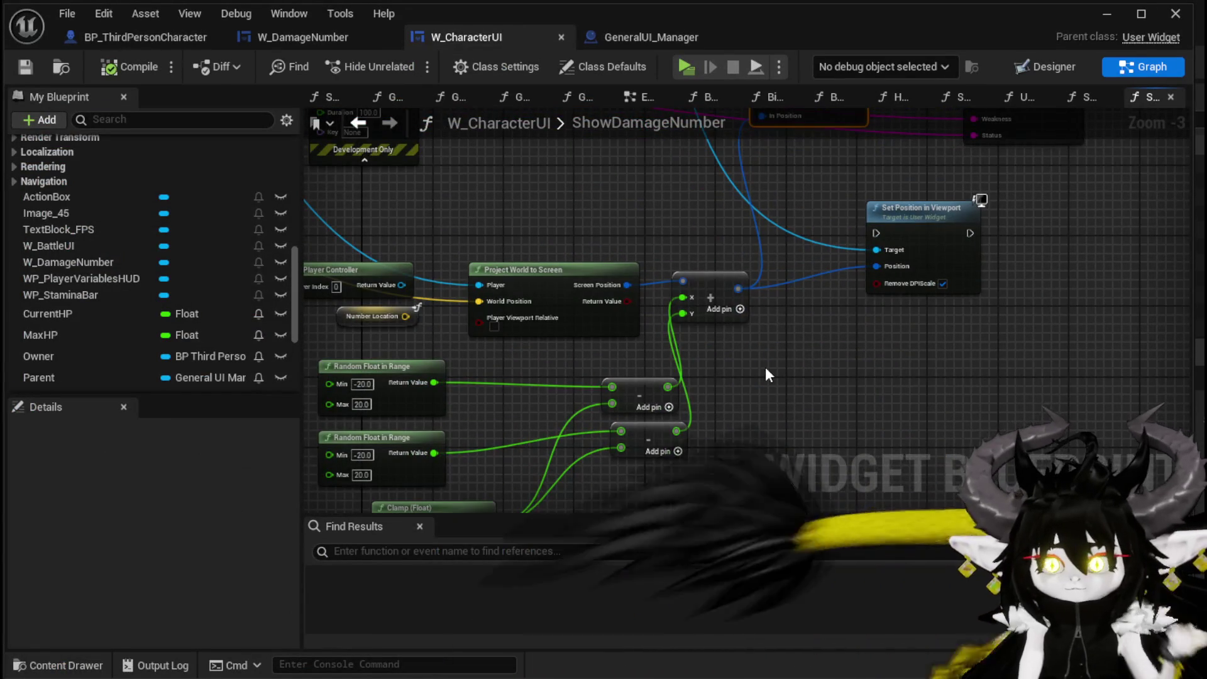
left_click_drag(764, 367, 900, 243)
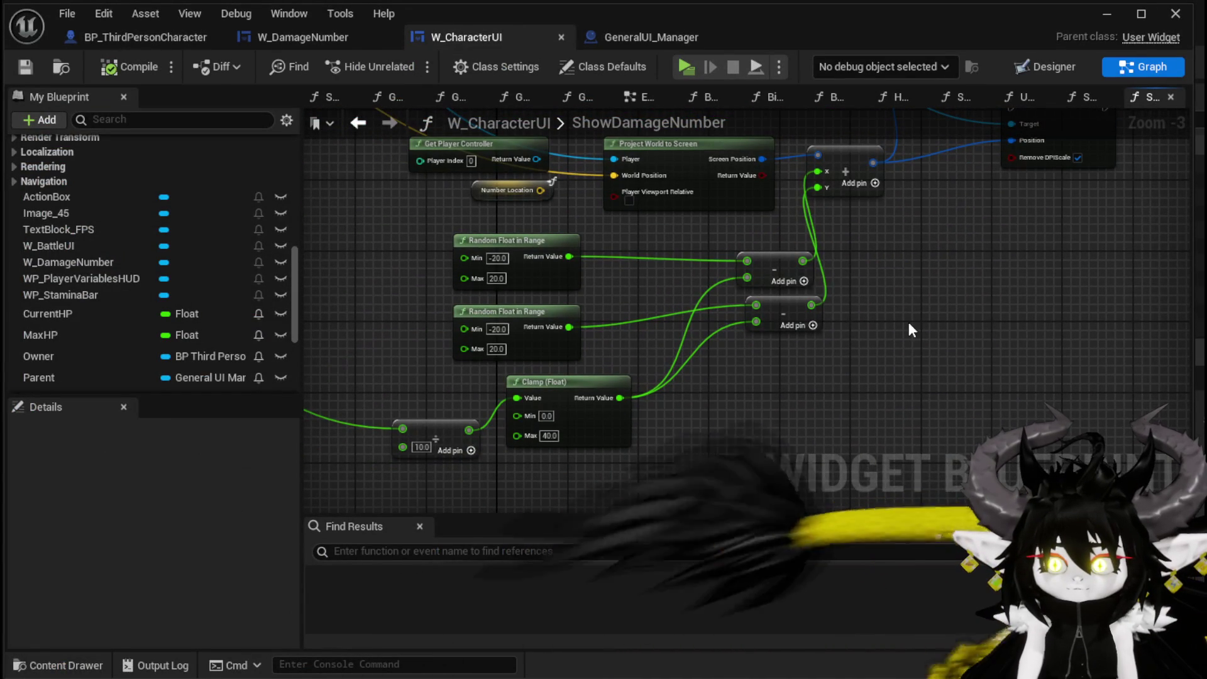
left_click_drag(569, 256, 817, 171)
left_click_drag(572, 330, 817, 187)
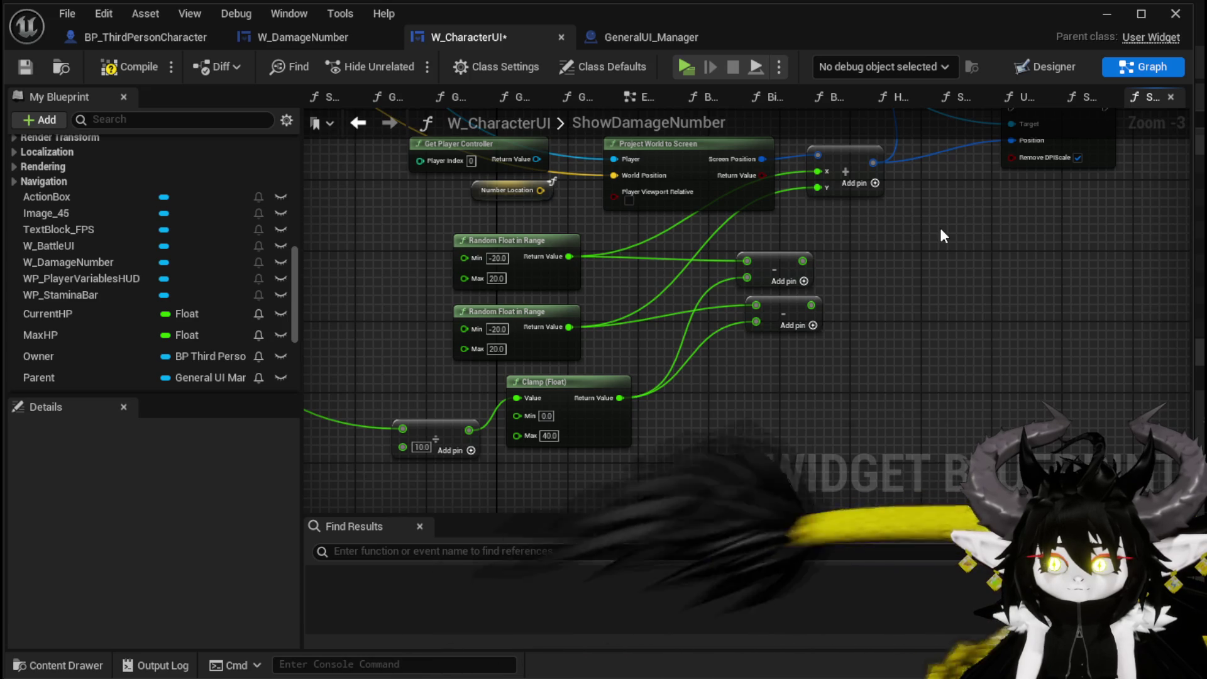
- Reconnect Print String's exec to Set Position, then compile, save, and start a play-test
mouse_move(941, 235)
left_mouse_down()
mouse_move(840, 329)
mouse_move(962, 233)
left_mouse_up()
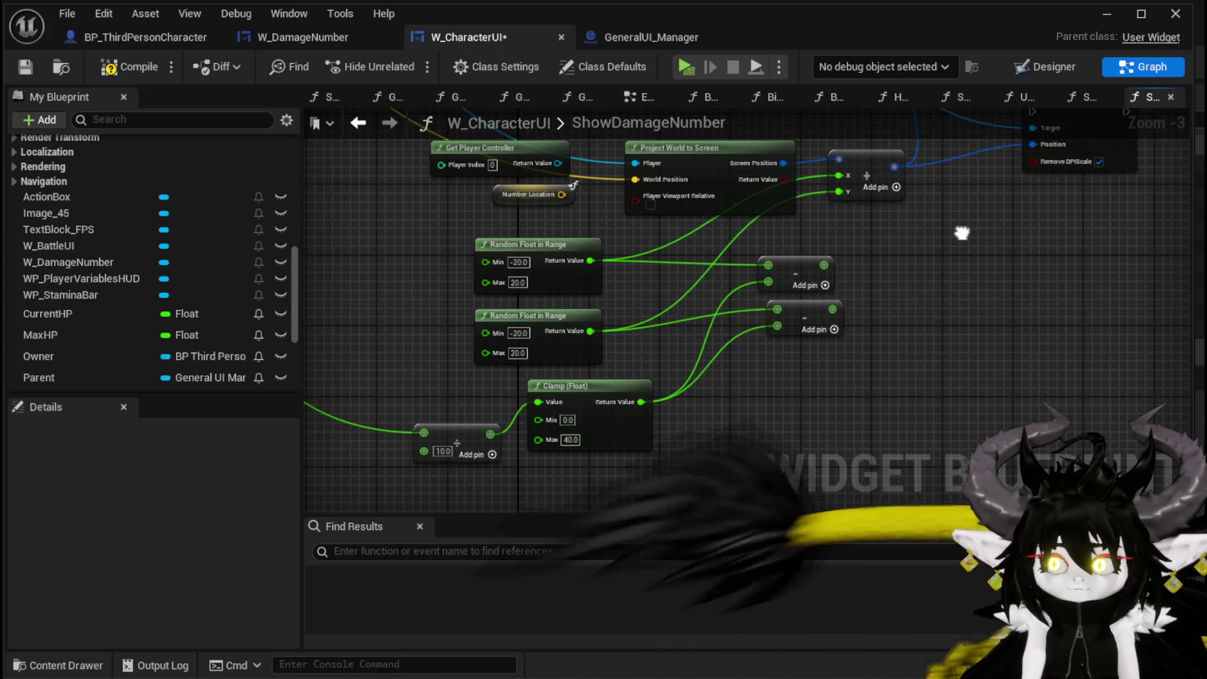
mouse_move(962, 232)
left_mouse_down()
mouse_move(712, 292)
mouse_move(499, 290)
left_mouse_up()
left_click_drag(429, 271, 780, 331)
left_click_drag(806, 314, 806, 261)
left_click_drag(822, 368, 757, 284)
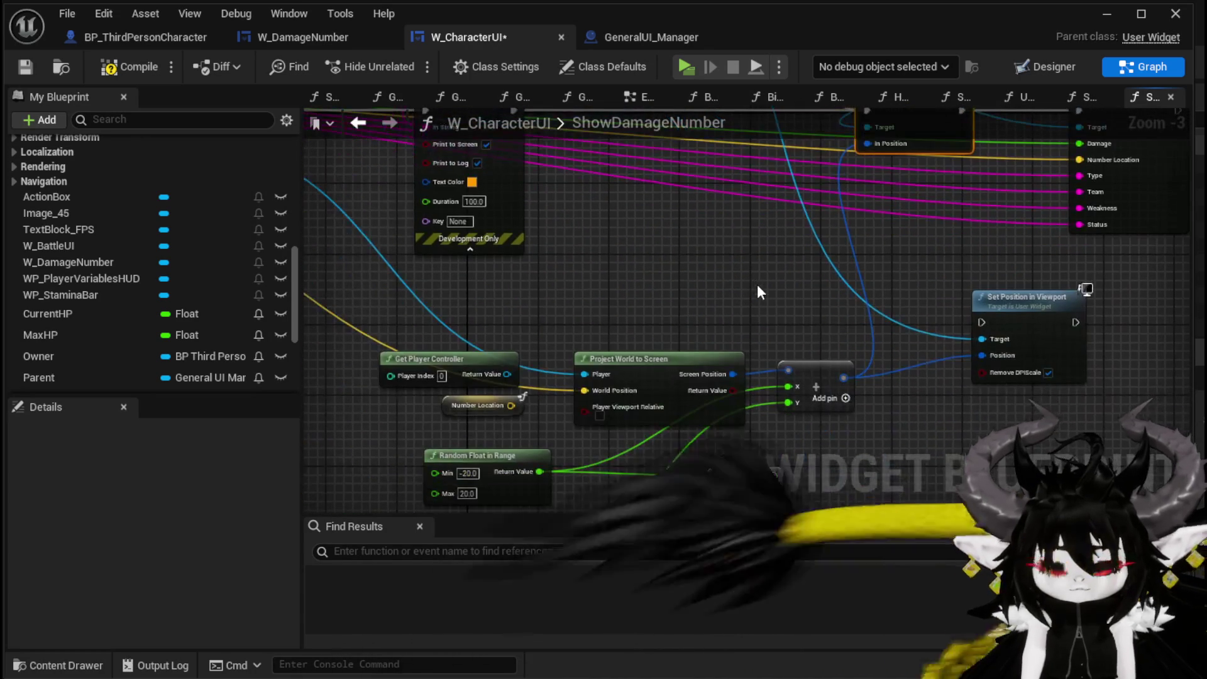
left_click(24, 67)
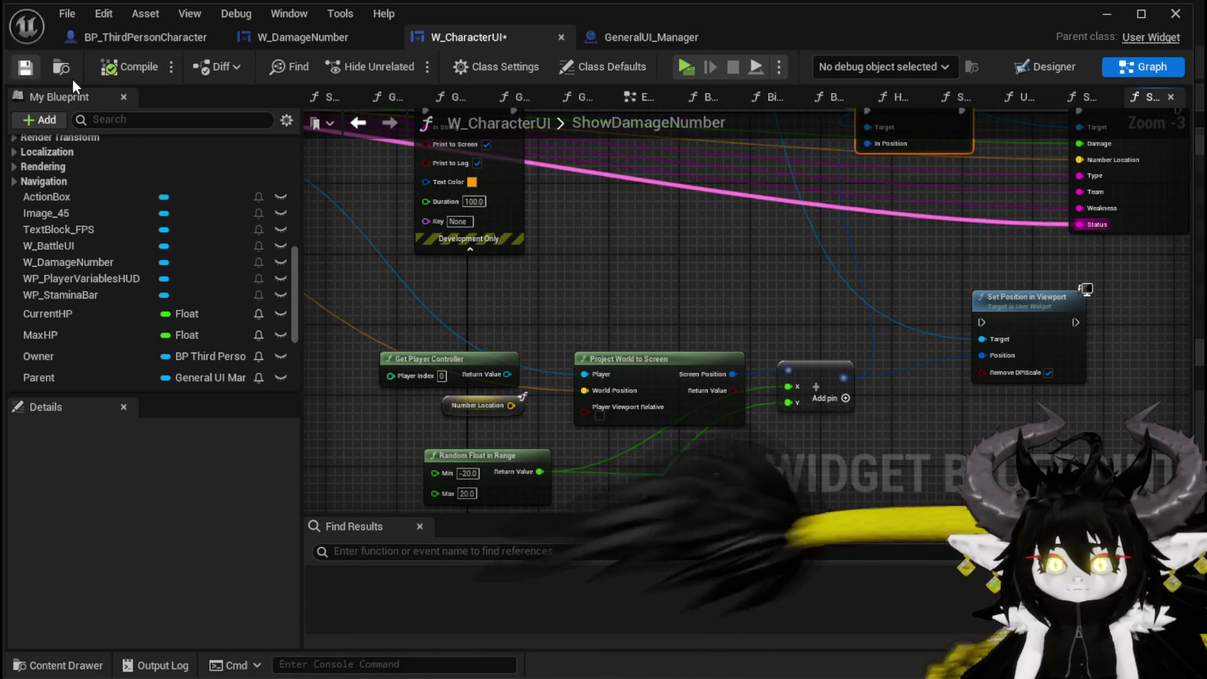
left_click(1107, 14)
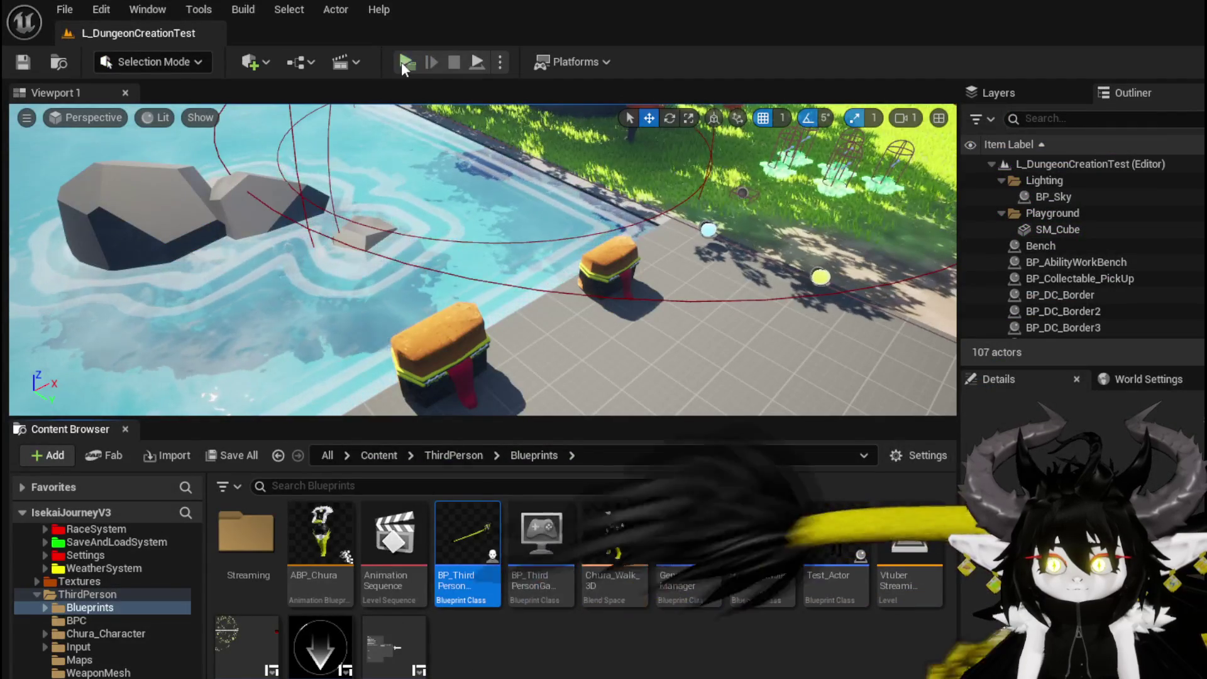
- Play-test by walking toward the enemy, exit the preview, and pan to Set Position and HIT
left_click(476, 57)
key("space")
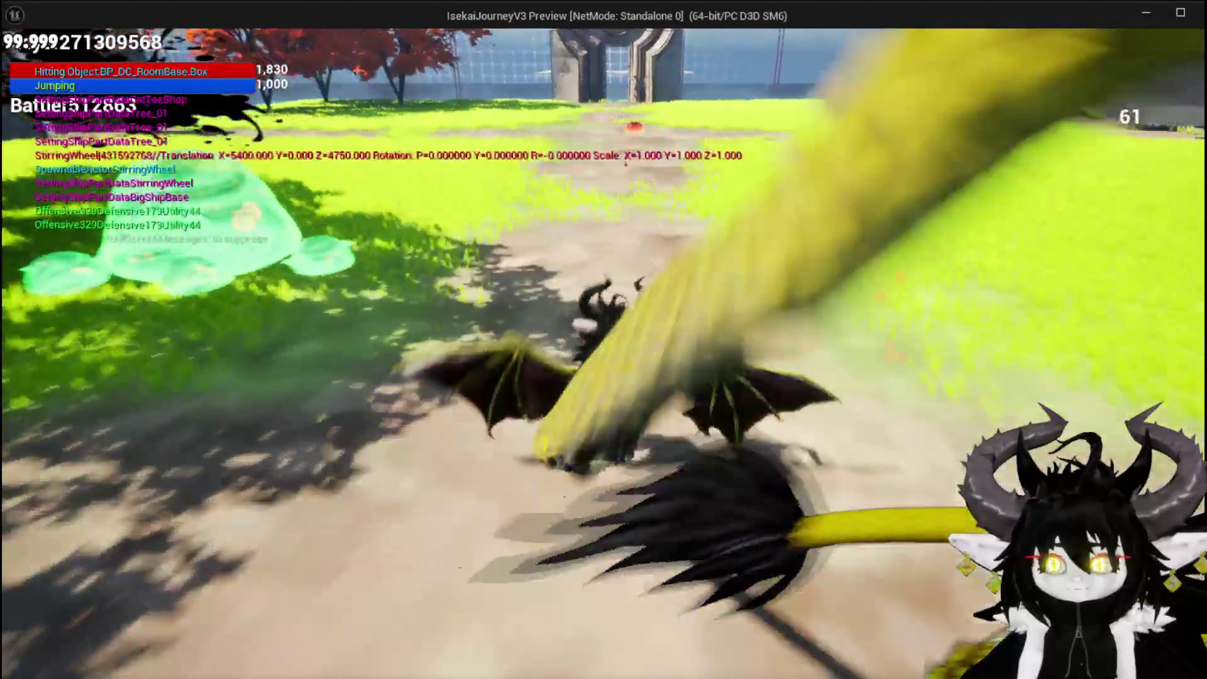
key("w")
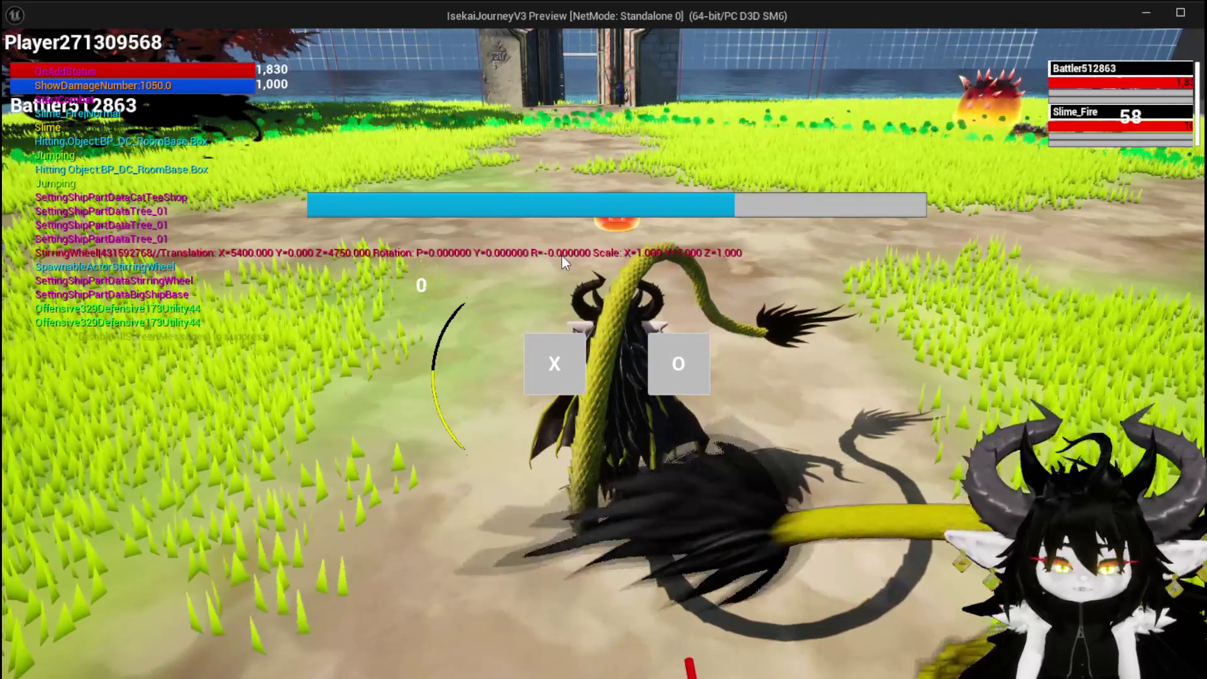
key("Escape")
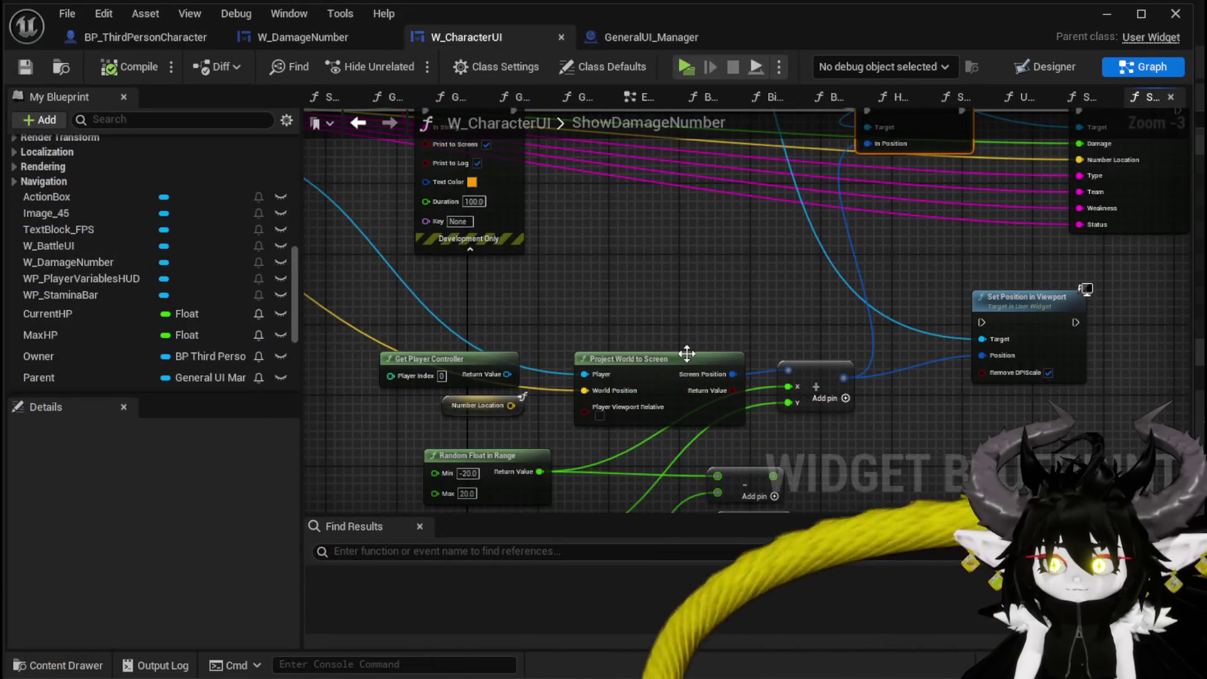
mouse_move(687, 354)
left_mouse_down()
mouse_move(598, 367)
mouse_move(555, 353)
mouse_move(558, 530)
mouse_move(619, 552)
mouse_move(624, 567)
left_mouse_up()
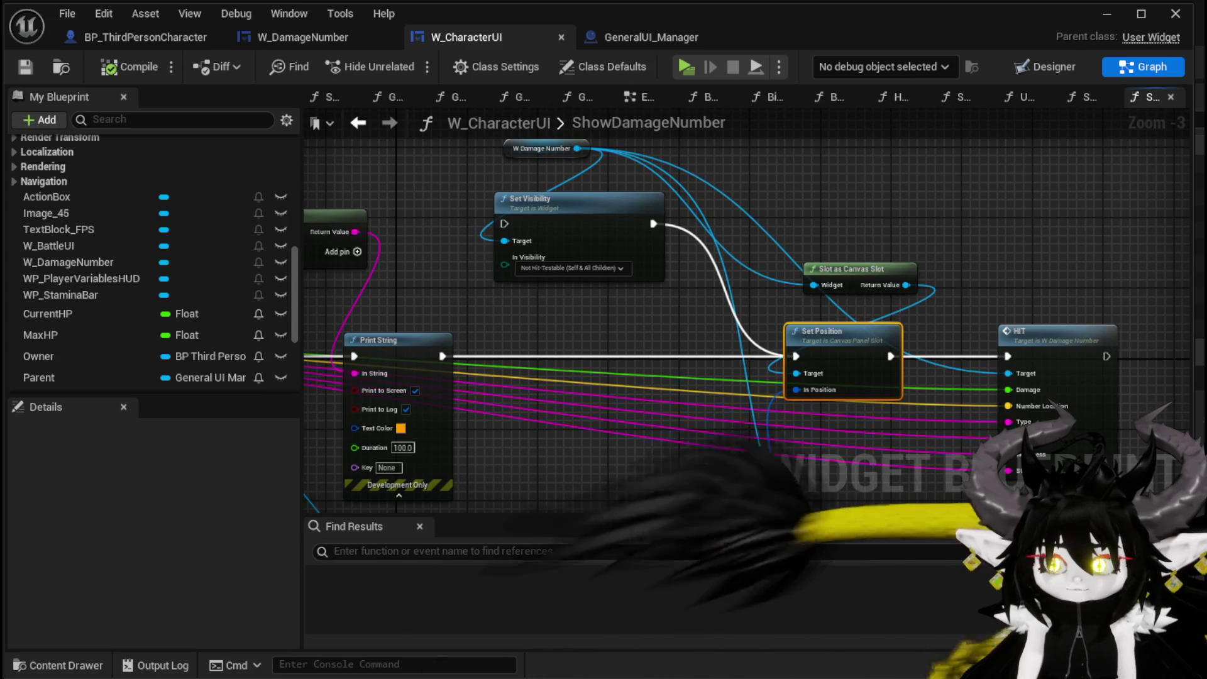
- Chain Set Position in Viewport between Print String and HIT, then open the HIT event
mouse_move(624, 567)
left_mouse_down()
mouse_move(587, 372)
mouse_move(606, 417)
left_mouse_up()
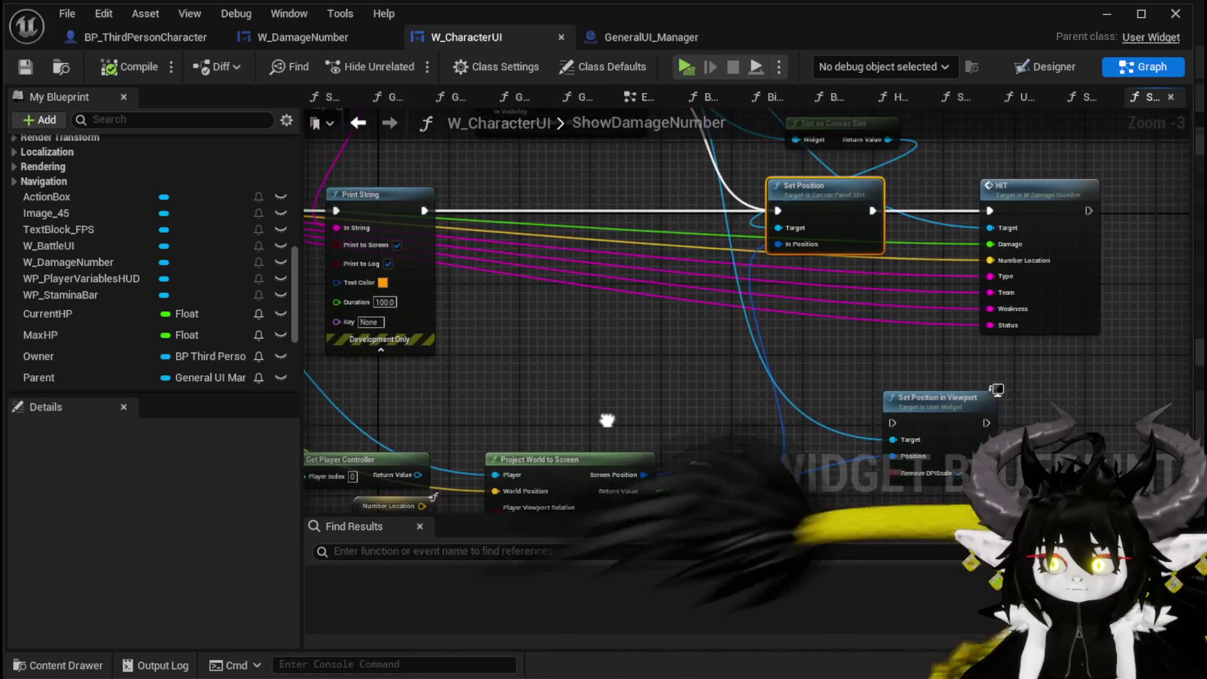
left_click_drag(975, 430, 698, 230)
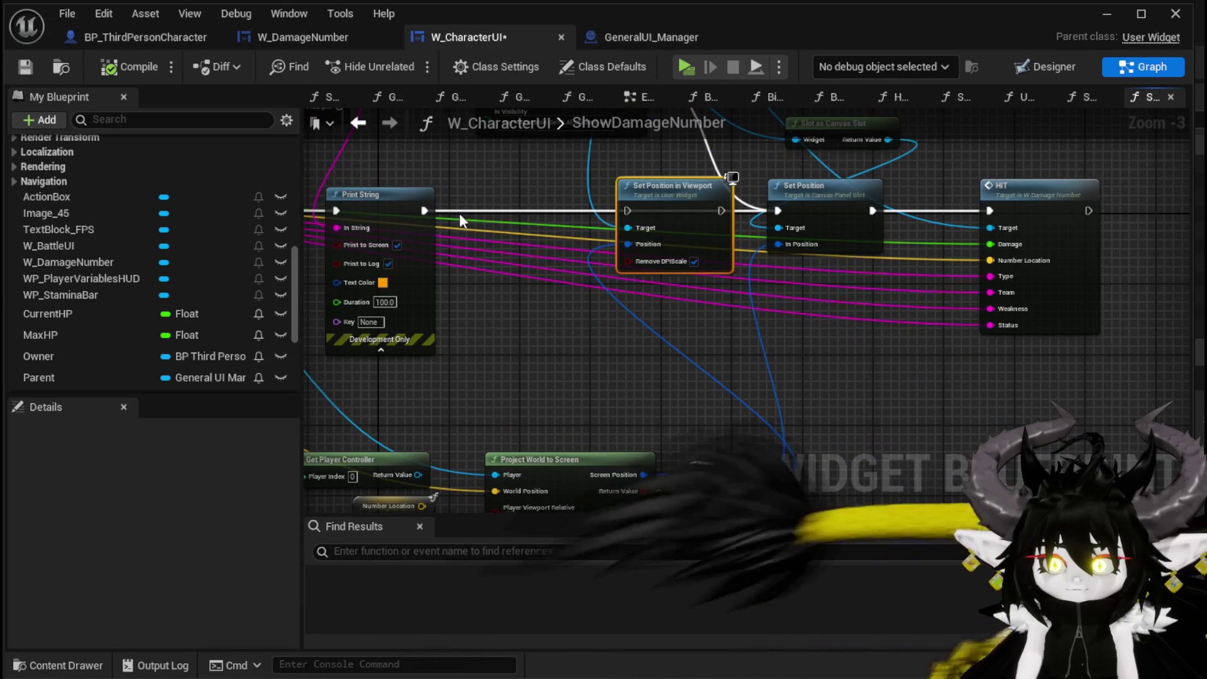
left_click_drag(426, 210, 629, 212)
left_click_drag(830, 181, 830, 277)
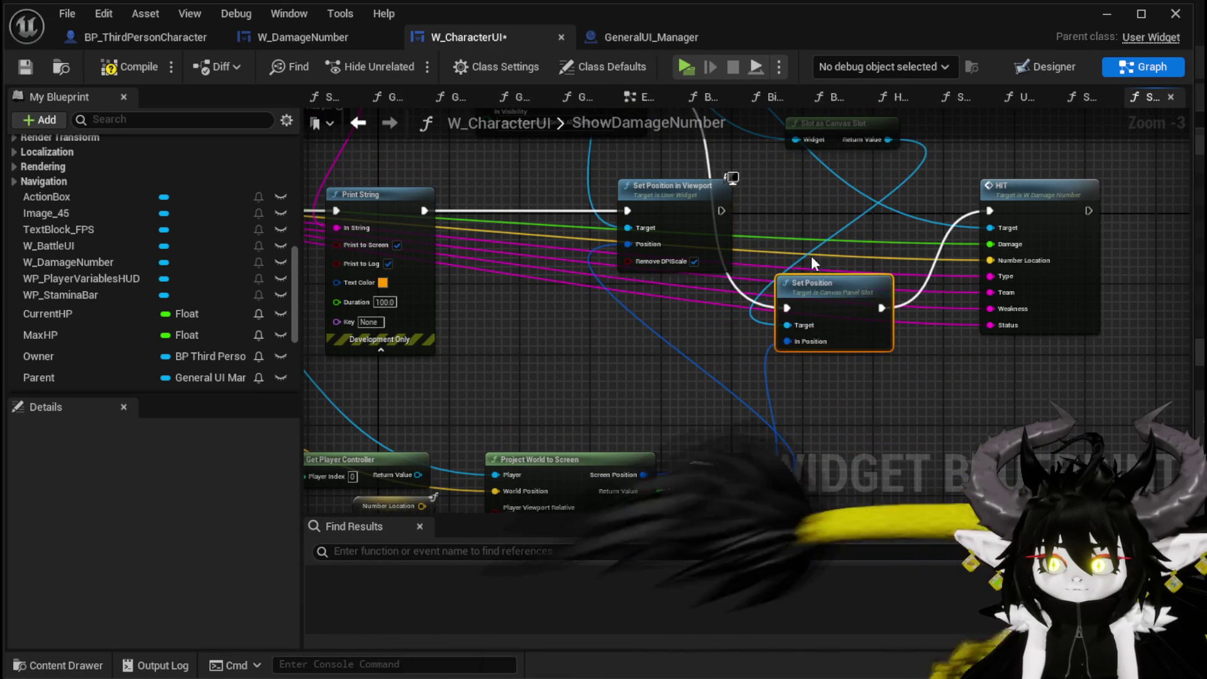
left_click_drag(720, 203, 990, 211)
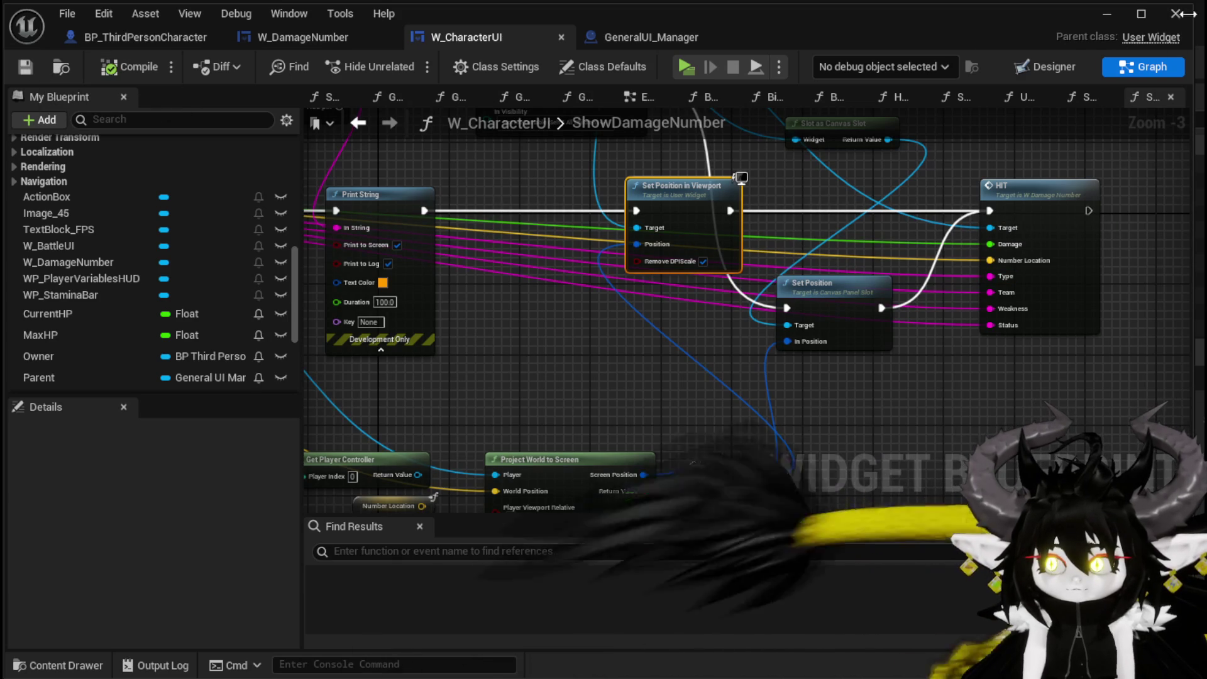
double_click(1025, 229)
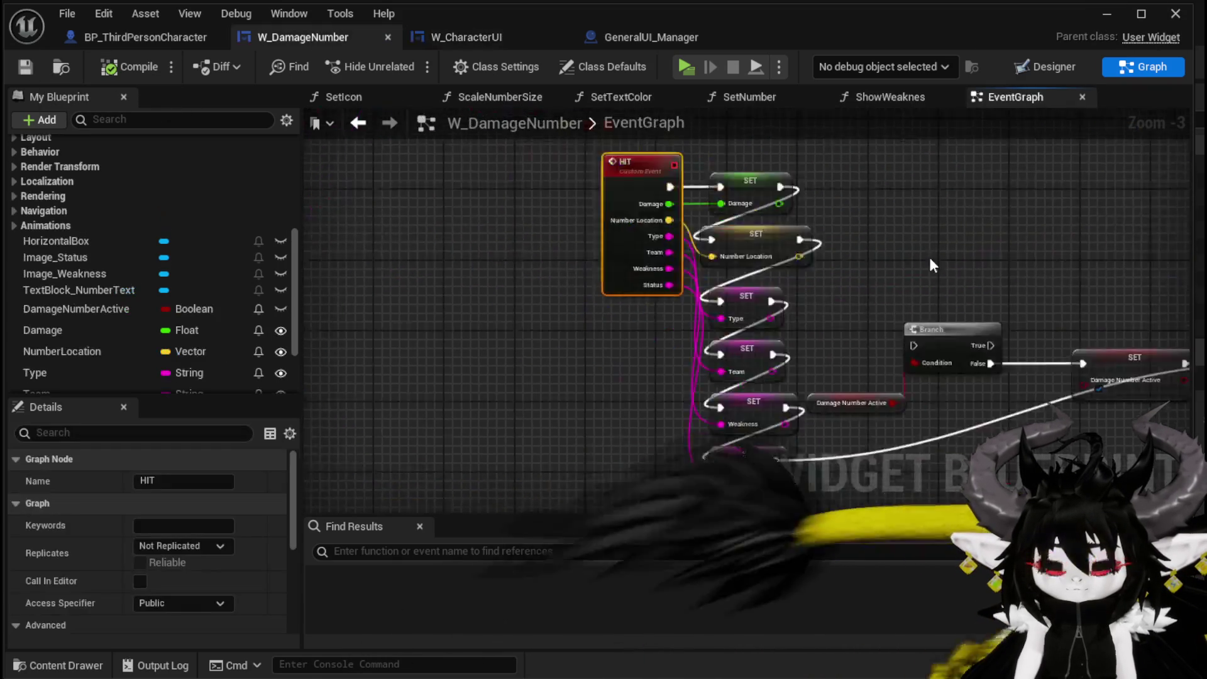
- Review W_DamageNumber's HIT, Pop animation and Set Visibility logic, compile it, and return to the level
mouse_move(511, 200)
left_mouse_down()
mouse_move(652, 319)
mouse_move(453, 232)
left_mouse_up()
mouse_move(621, 245)
left_mouse_down()
mouse_move(506, 457)
mouse_move(398, 429)
left_mouse_up()
left_click(885, 229, "alt")
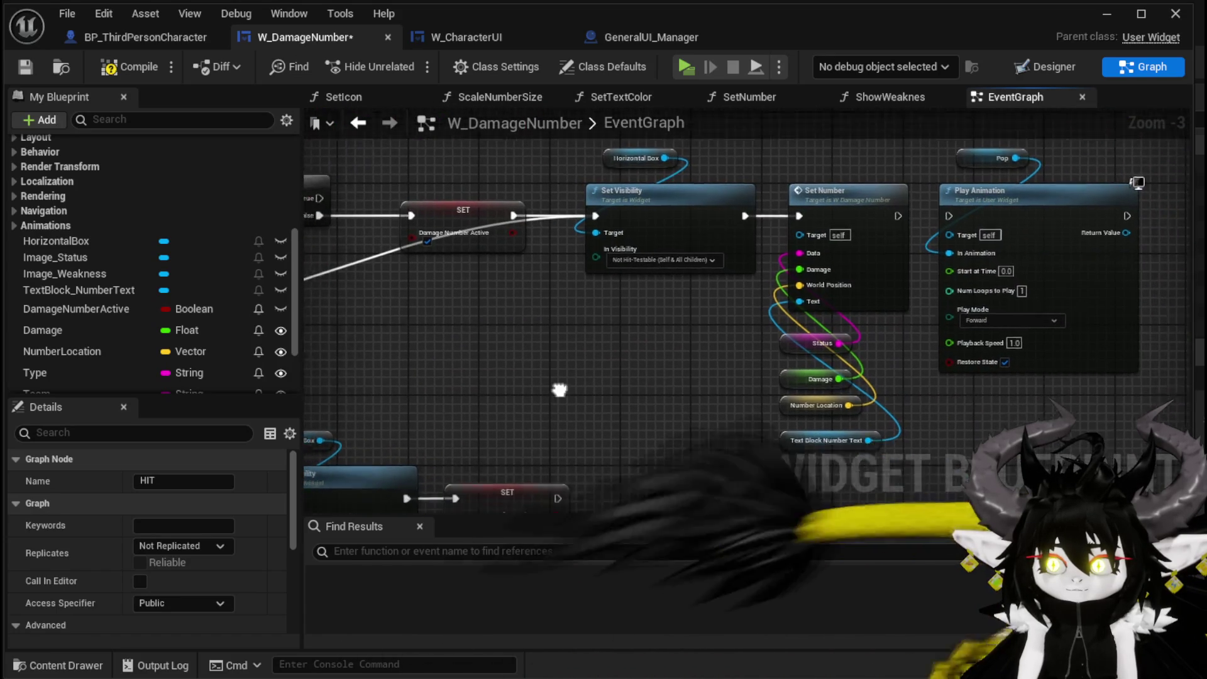
left_click_drag(831, 276, 553, 394)
mouse_move(854, 262)
left_mouse_down()
mouse_move(605, 414)
mouse_move(700, 371)
mouse_move(722, 329)
left_mouse_up()
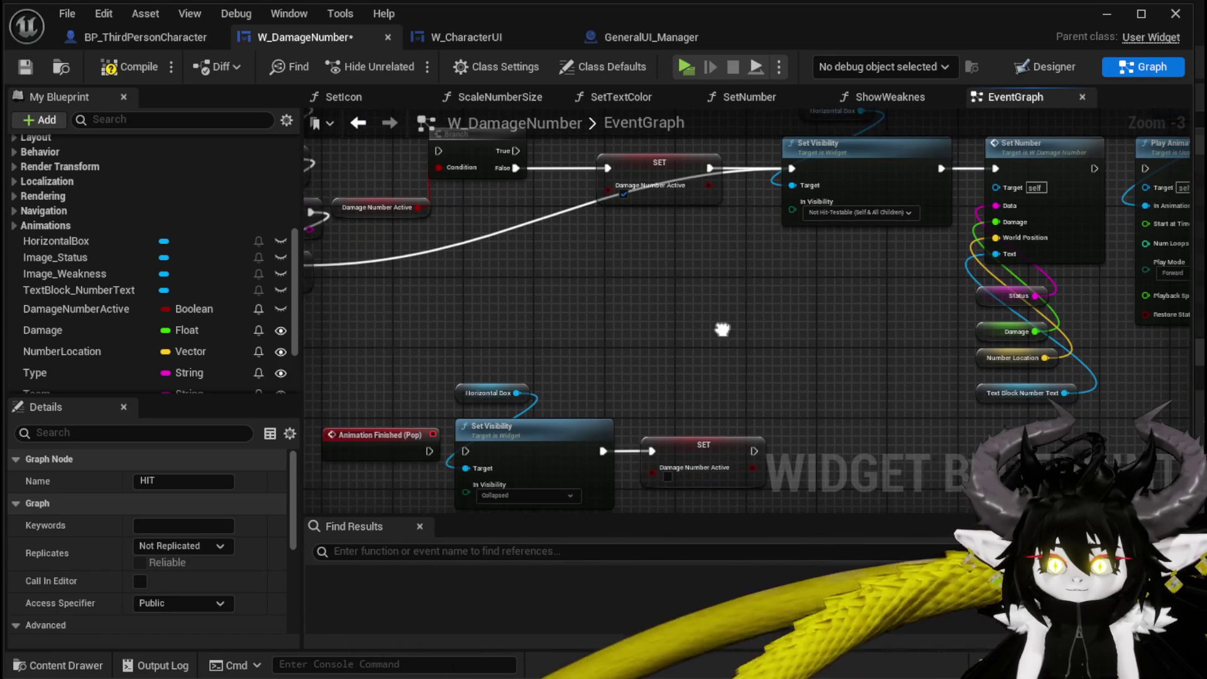
left_click(129, 60)
left_click(1103, 14)
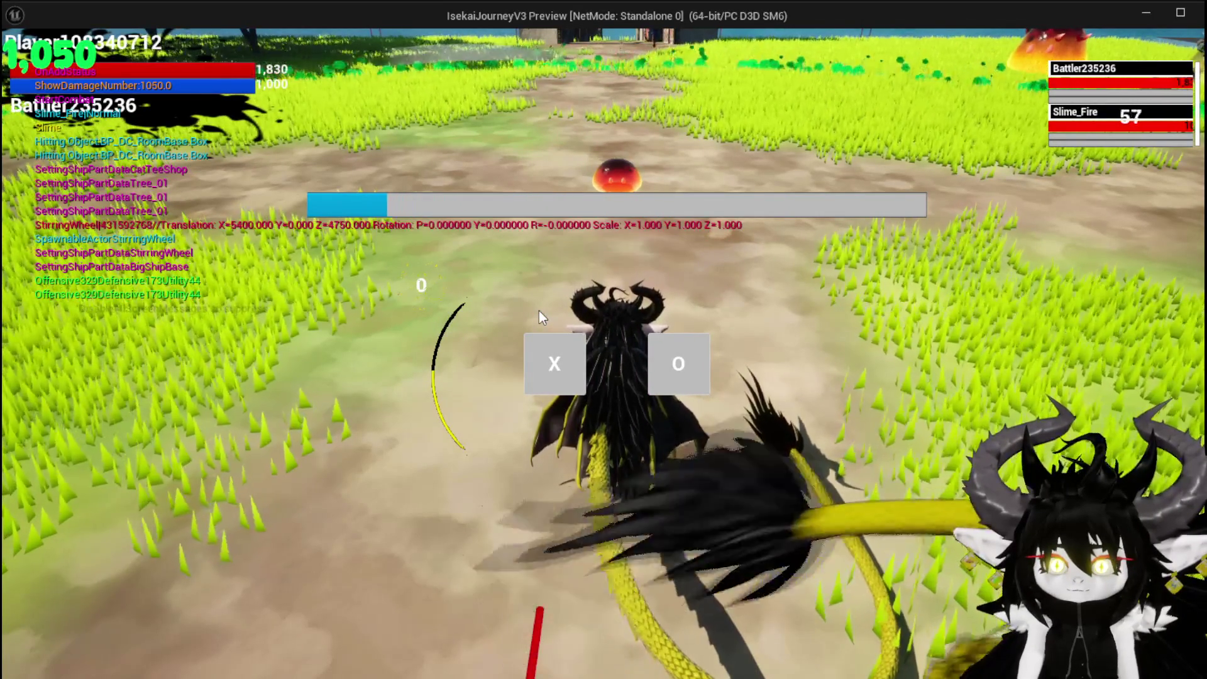
- Stop the game preview and save the L_DungeonCreationTest level
key("Escape")
left_click(24, 62)
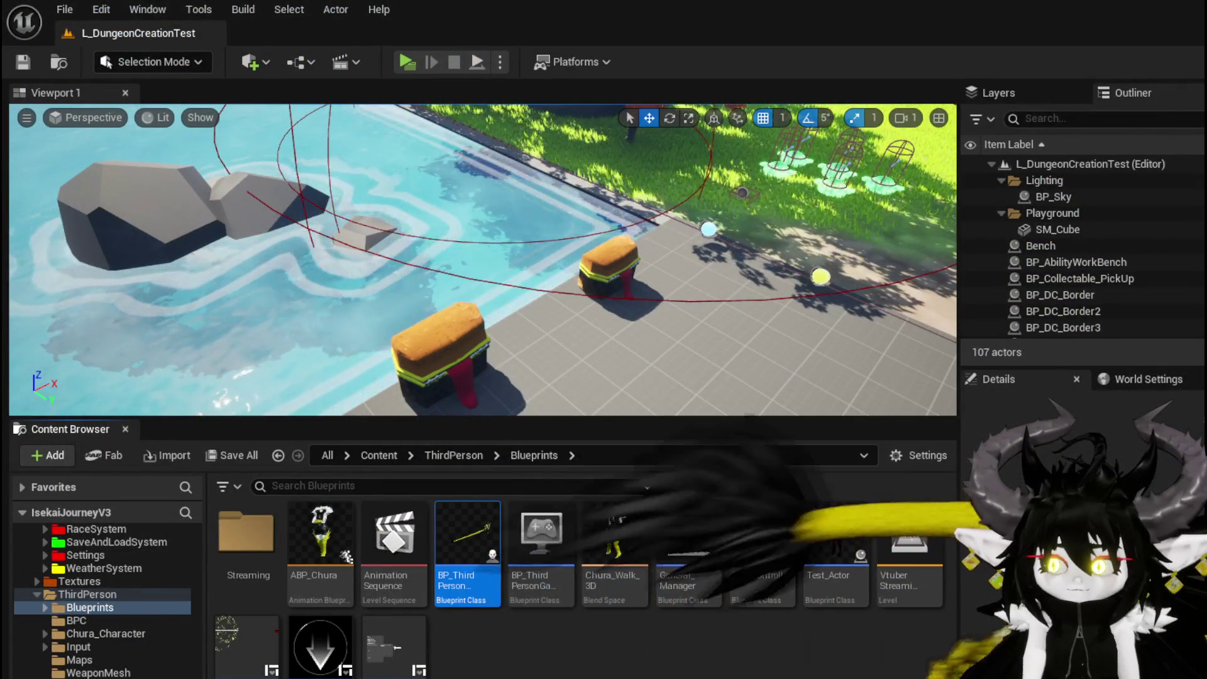
key("alt+Tab")
- Inspect W_DamageNumber's SetNumber function, then bring up W_CharacterUI's ShowDamageNumber graph
mouse_move(658, 310)
left_mouse_down()
mouse_move(586, 395)
mouse_move(654, 237)
mouse_move(528, 289)
mouse_move(545, 300)
left_mouse_up()
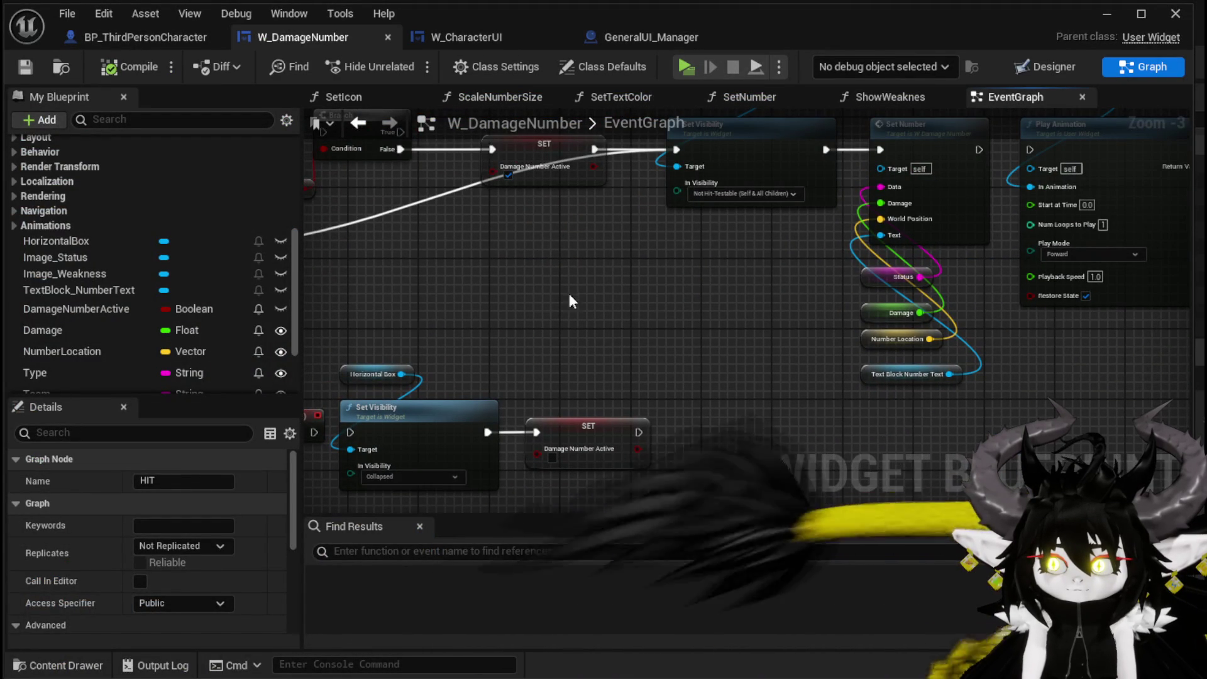
double_click(965, 213)
mouse_move(925, 398)
left_mouse_down()
mouse_move(822, 423)
mouse_move(1122, 471)
left_mouse_up()
left_click_drag(505, 406, 708, 405)
left_click_drag(525, 413, 653, 451)
mouse_move(587, 428)
left_mouse_down()
mouse_move(646, 448)
mouse_move(342, 283)
left_mouse_up()
mouse_move(1032, 366)
left_mouse_down()
mouse_move(474, 318)
mouse_move(510, 356)
left_mouse_up()
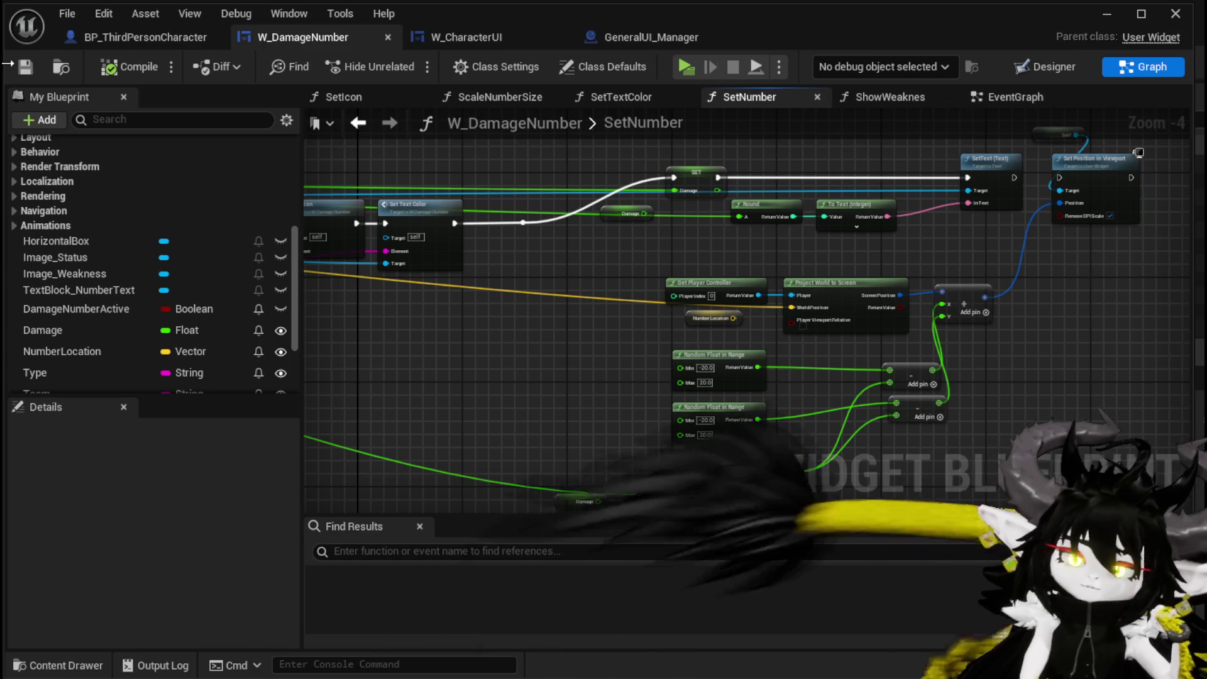
left_click(424, 39)
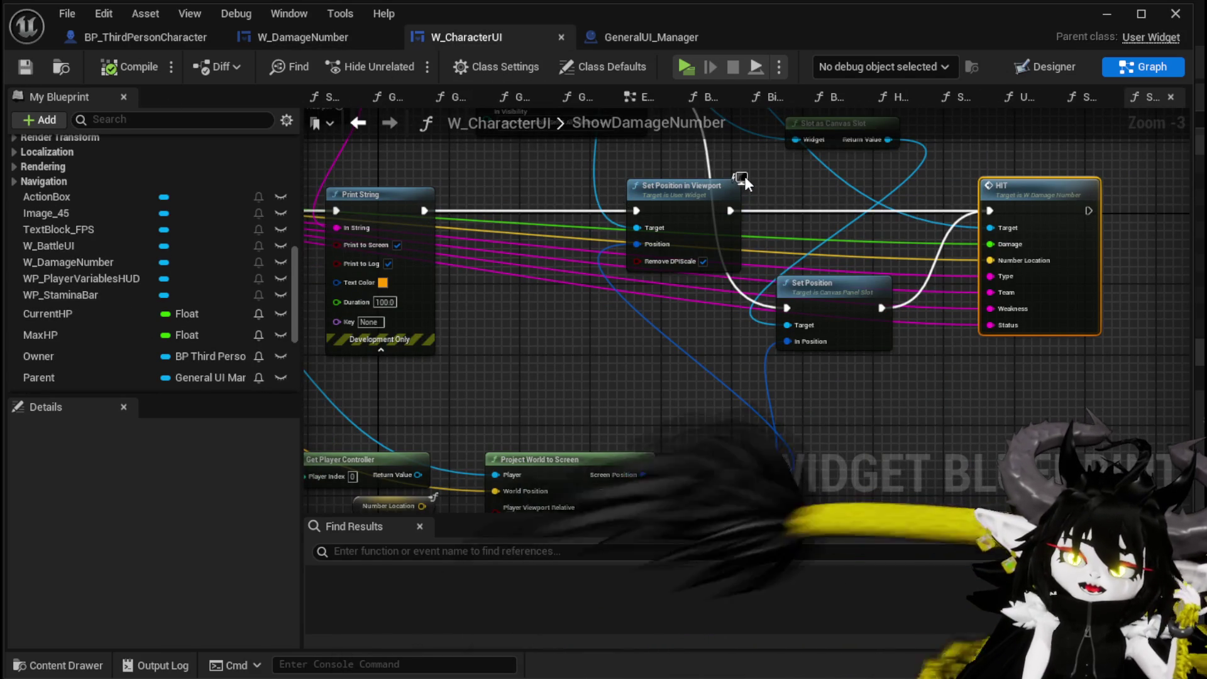
- Wire Project World to Screen's Screen Position into Set Position's In Position, placed before HIT
mouse_move(629, 348)
left_mouse_down()
mouse_move(754, 170)
mouse_move(712, 296)
left_mouse_up()
mouse_move(727, 423)
left_mouse_down()
mouse_move(717, 360)
mouse_move(883, 292)
mouse_move(871, 290)
left_mouse_up()
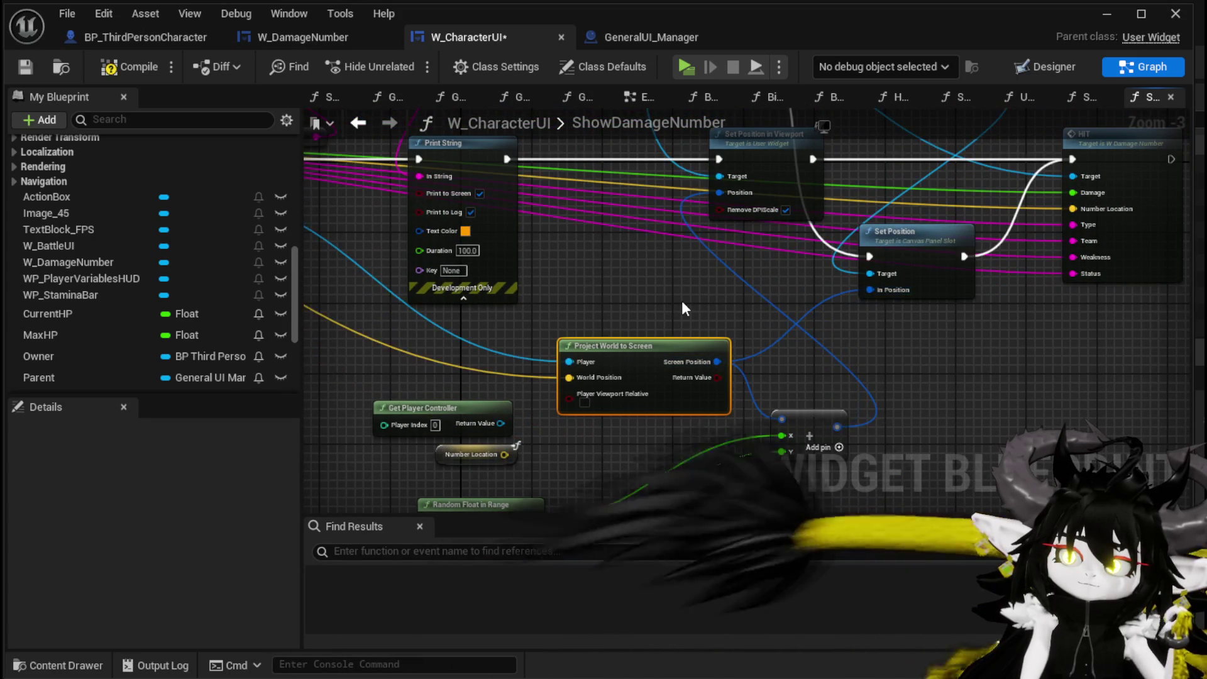
left_click_drag(682, 300, 440, 246)
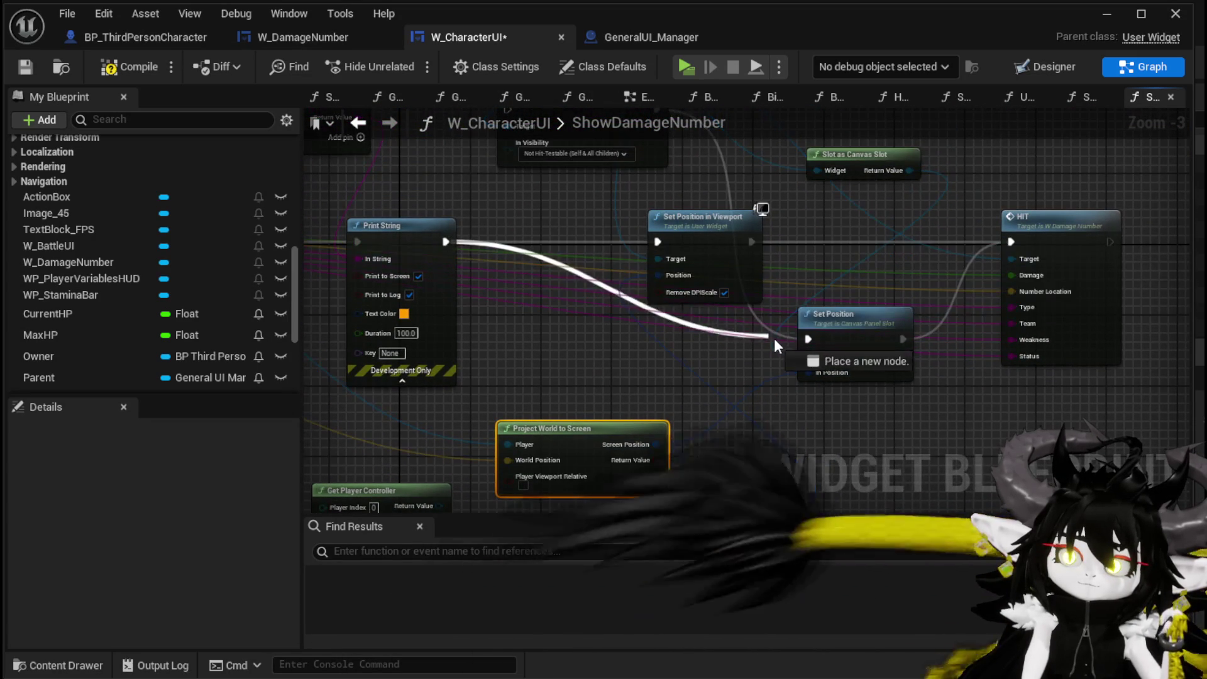
left_click_drag(831, 339, 848, 241)
mouse_move(721, 411)
left_mouse_down()
mouse_move(795, 315)
mouse_move(792, 329)
left_mouse_up()
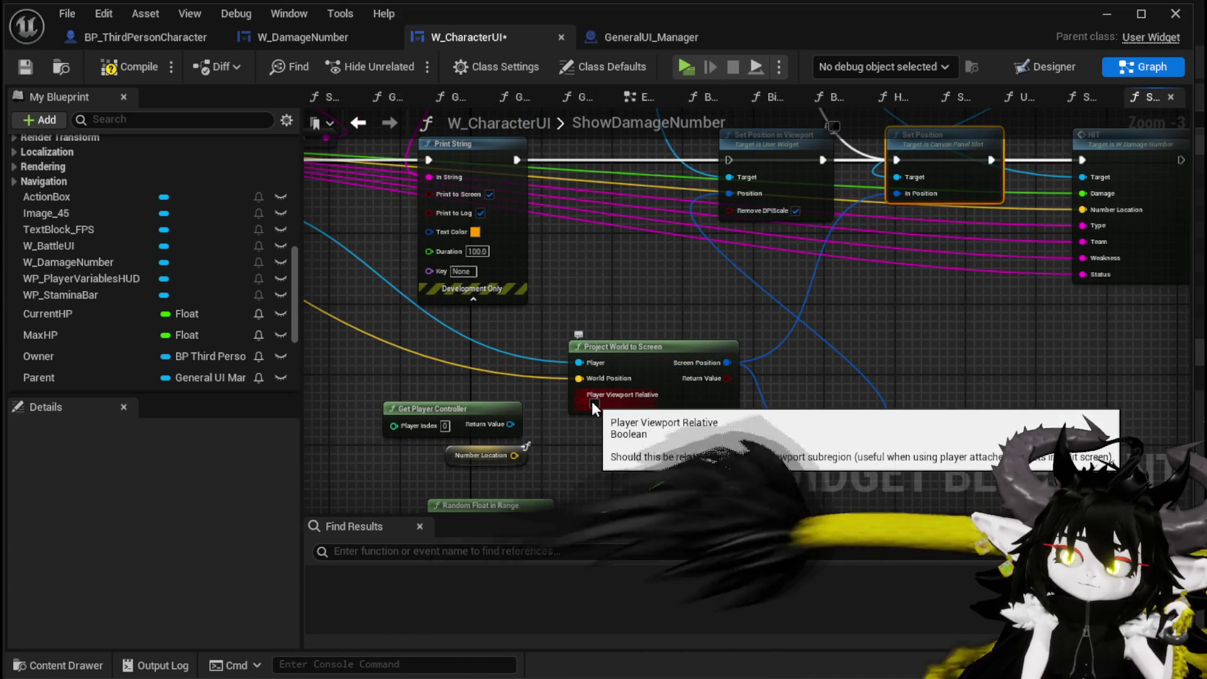
- Compile and save W_CharacterUI, then launch the game preview
left_click(118, 67)
left_click(37, 69)
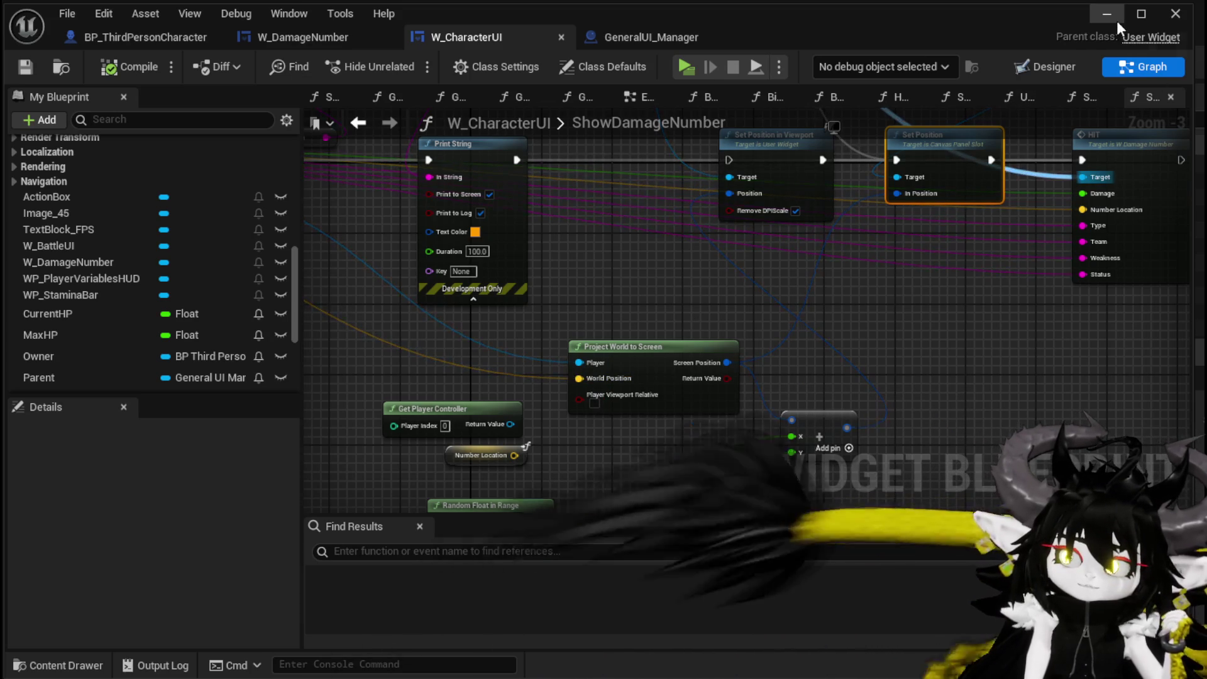
left_click(1109, 15)
left_click(415, 64)
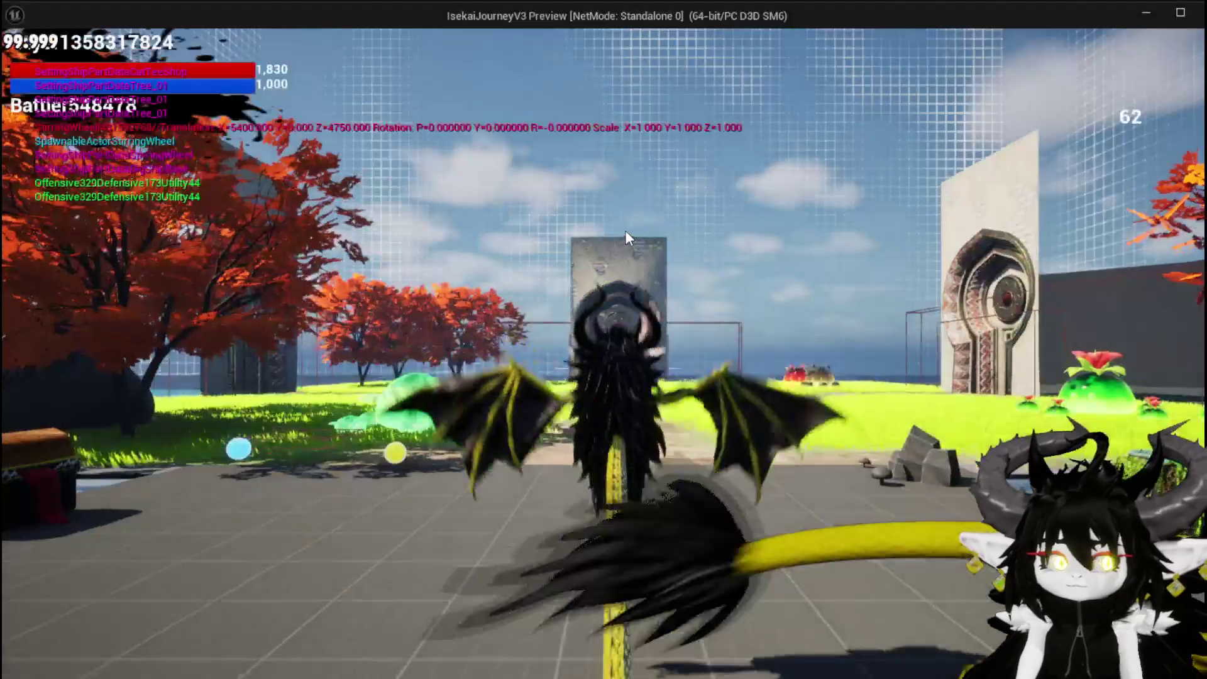
- Fly into the fire slime, play the SummonSpawn card, then stop the preview and save the level
key("w")
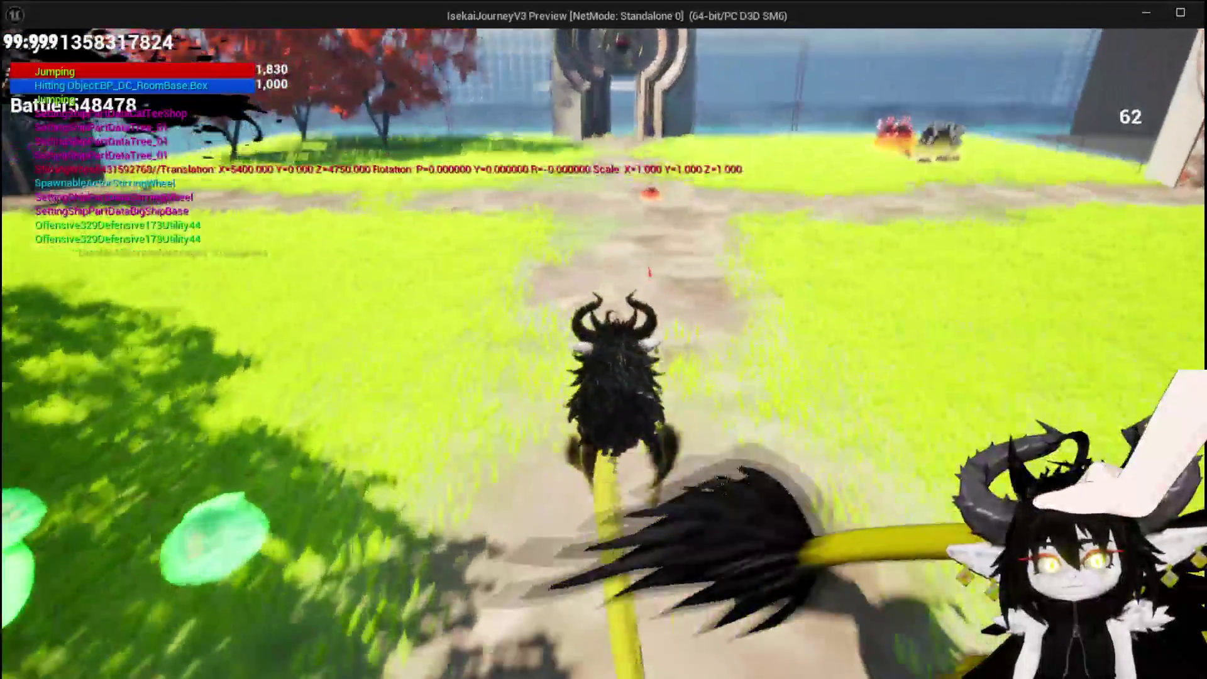
key("w")
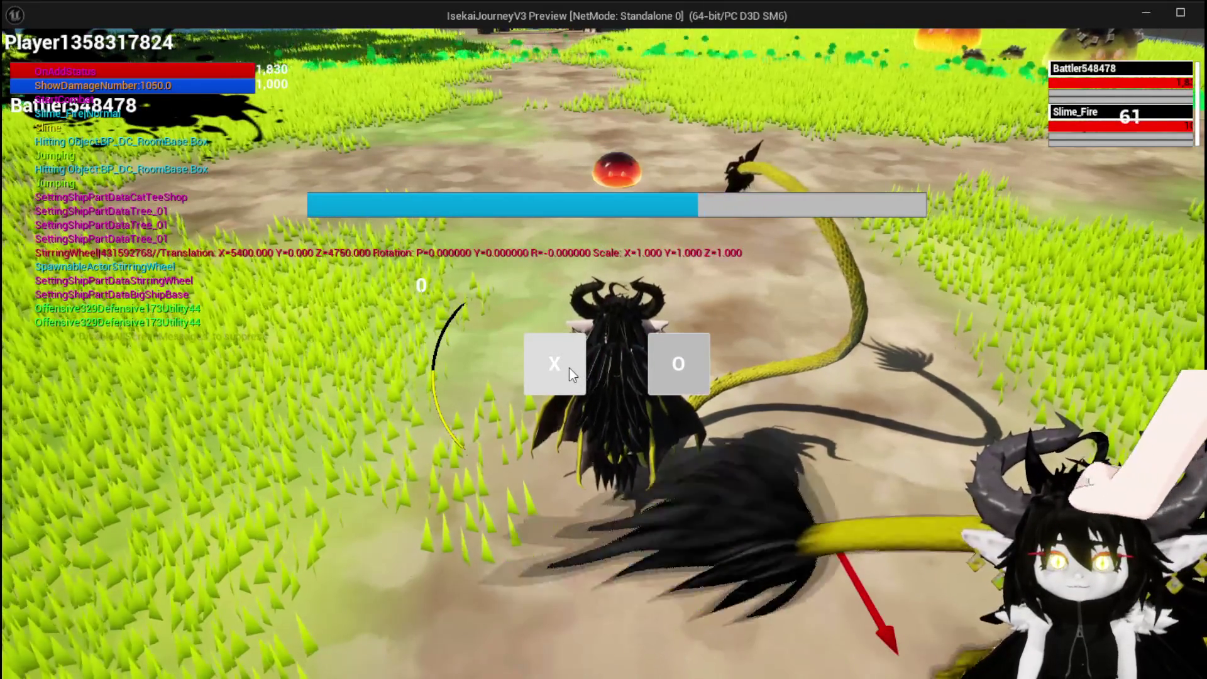
left_click(568, 368)
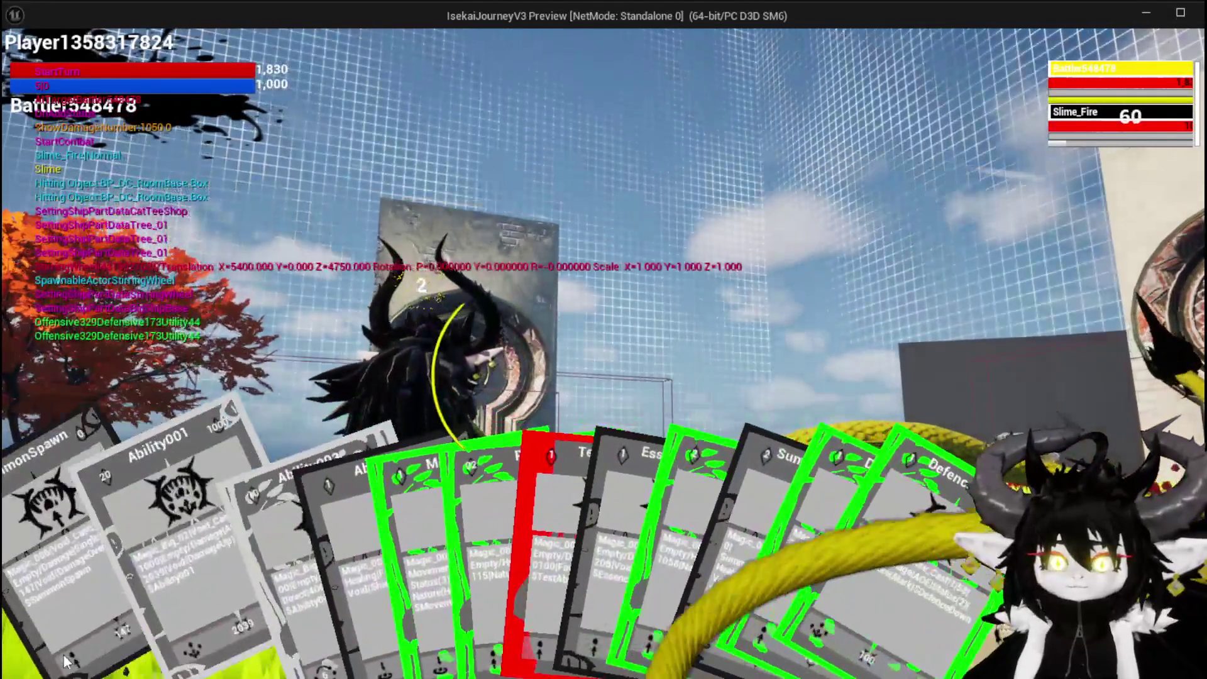
left_click(251, 654)
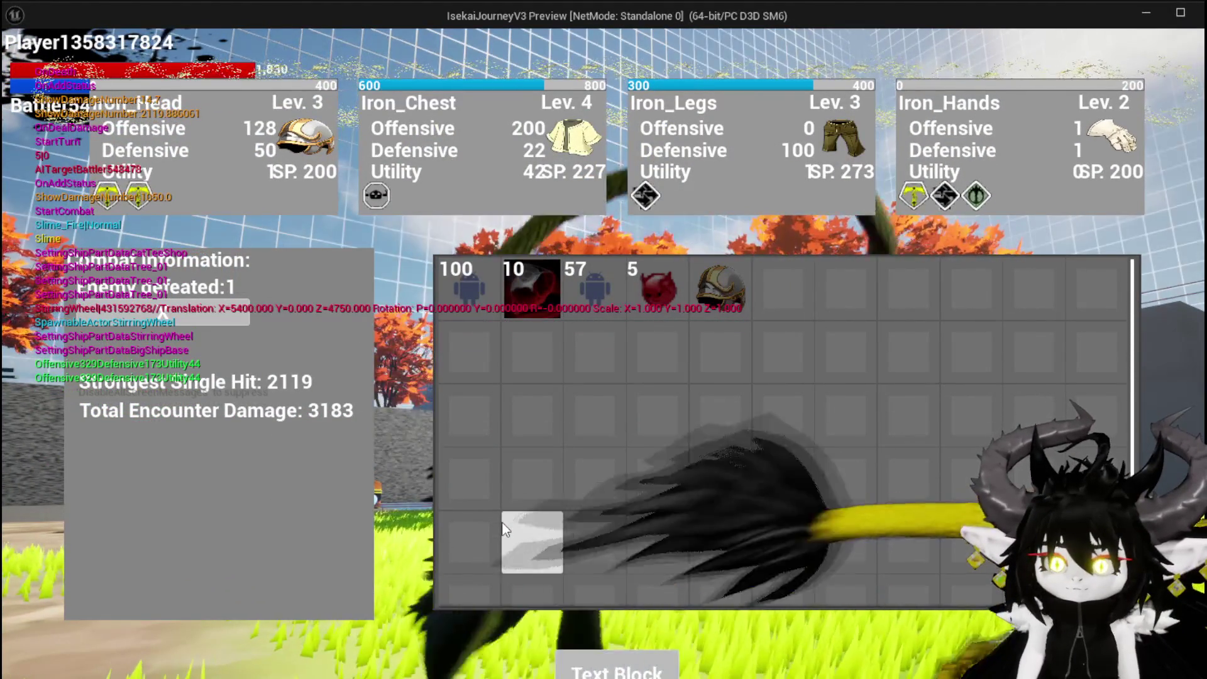
key("Escape")
left_click(23, 61)
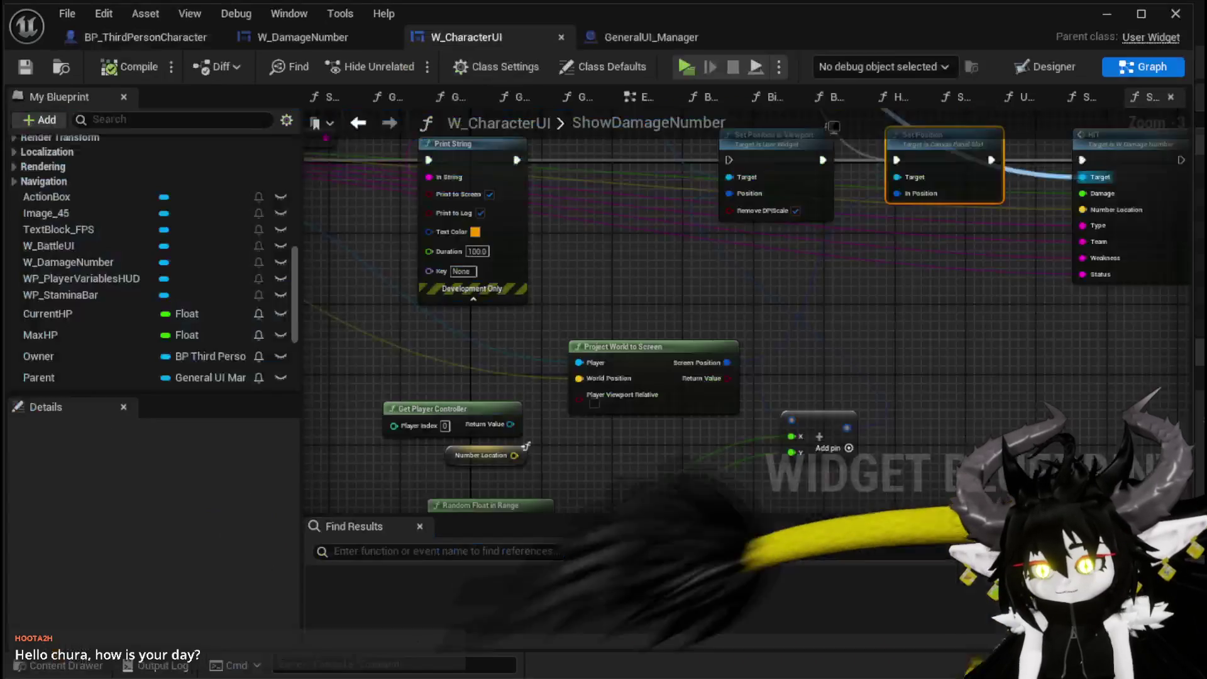
- In W_CharacterUI, pan across ShowDamageNumber's Print String, Set Position in Viewport and vector-building nodes
key("alt+Tab")
scroll(575, 253, "up", 2)
mouse_move(574, 253)
left_mouse_down()
mouse_move(984, 378)
mouse_move(545, 293)
left_mouse_up()
mouse_move(739, 415)
left_mouse_down()
mouse_move(706, 447)
mouse_move(757, 459)
mouse_move(891, 452)
mouse_move(892, 439)
mouse_move(786, 411)
mouse_move(394, 322)
left_mouse_up()
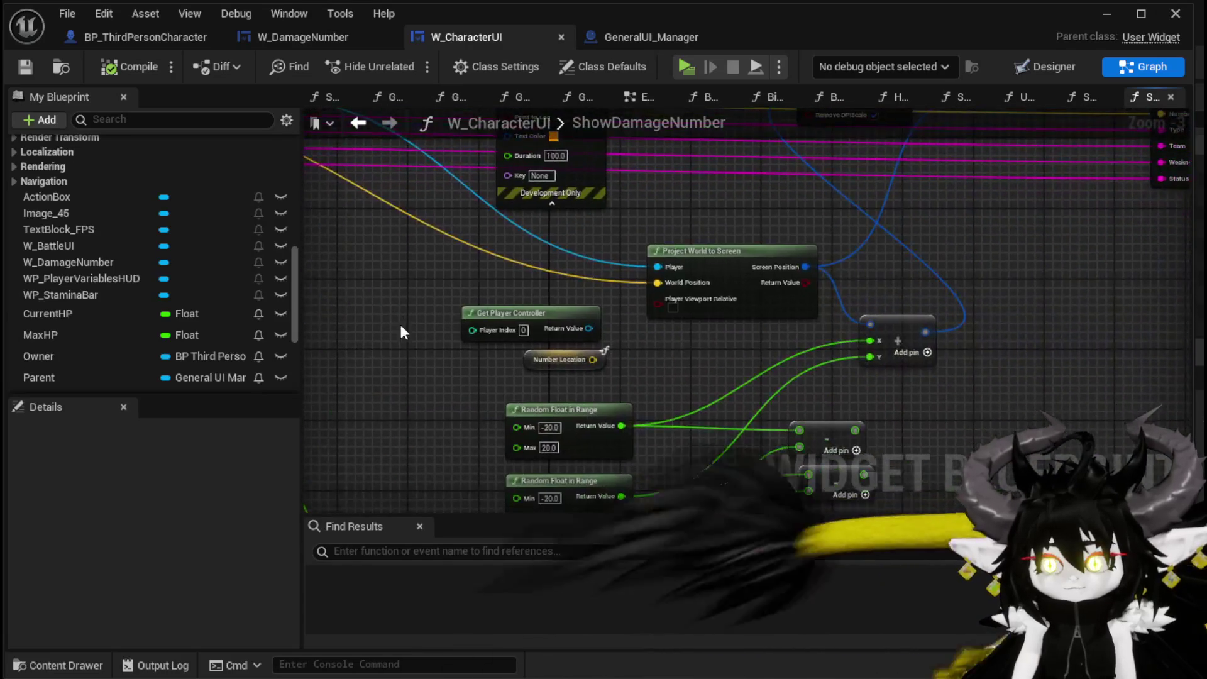
mouse_move(665, 373)
left_mouse_down()
mouse_move(574, 249)
mouse_move(556, 499)
mouse_move(543, 462)
left_mouse_up()
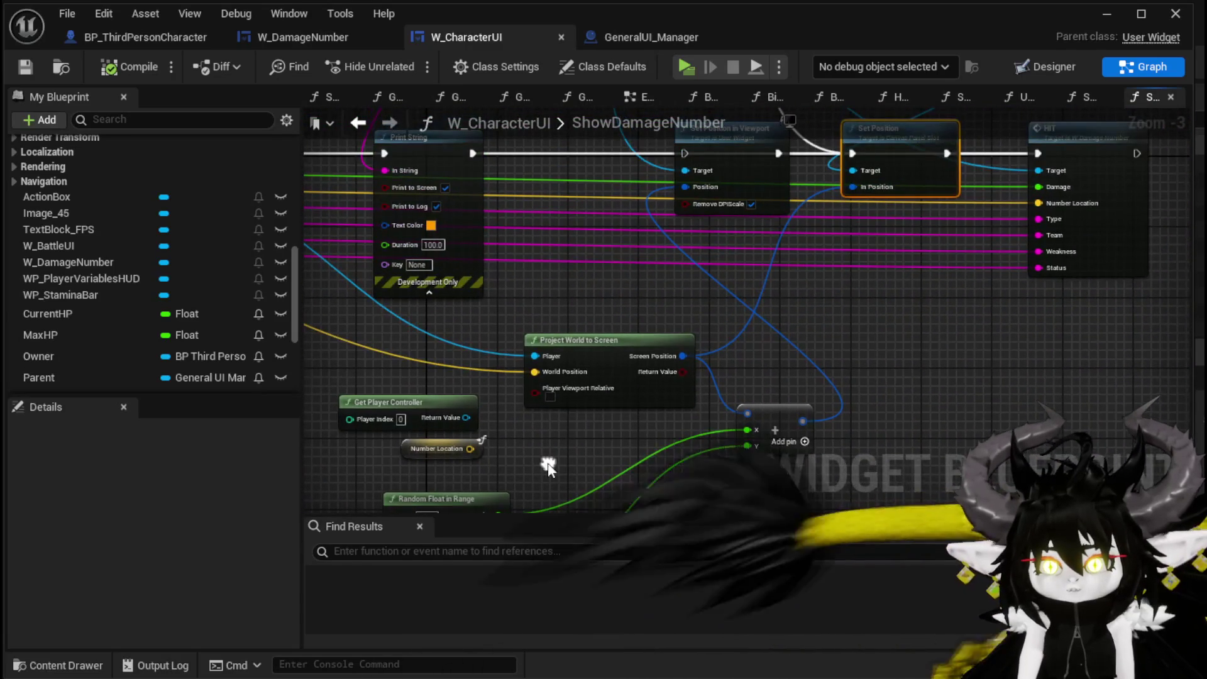
left_click_drag(634, 310, 521, 421)
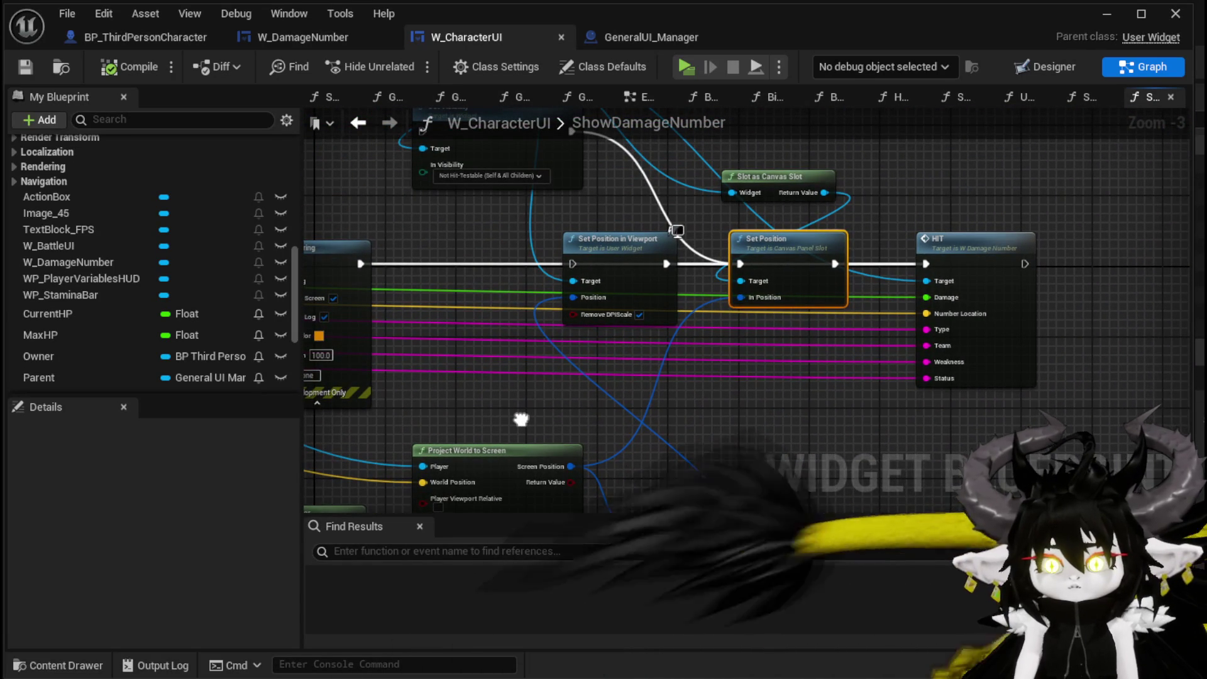
mouse_move(522, 419)
left_mouse_down()
mouse_move(521, 359)
mouse_move(549, 483)
left_mouse_up()
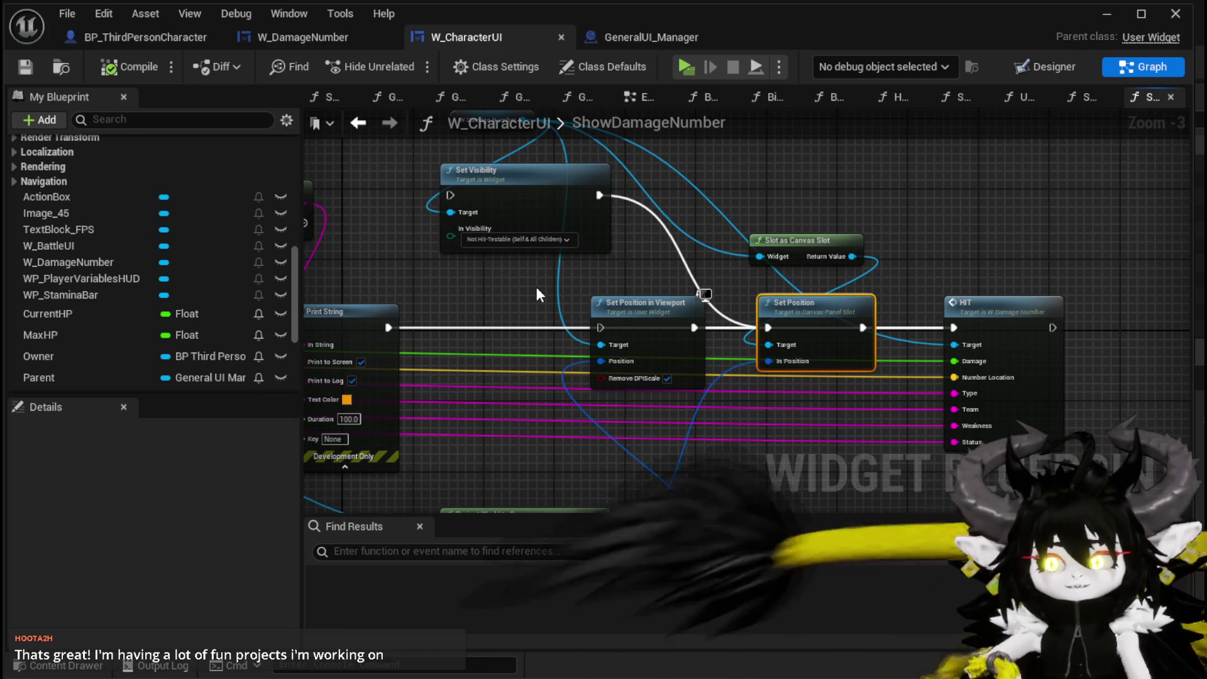
- Move the reroute node near the W Damage Number node up and to the left
mouse_move(587, 228)
left_mouse_down()
mouse_move(547, 224)
mouse_move(553, 317)
mouse_move(632, 263)
mouse_move(743, 222)
mouse_move(768, 330)
mouse_move(719, 203)
mouse_move(675, 176)
mouse_move(684, 187)
left_mouse_up()
mouse_move(955, 199)
left_mouse_down()
mouse_move(883, 184)
mouse_move(928, 218)
mouse_move(842, 248)
left_mouse_up()
mouse_move(554, 289)
left_mouse_down()
mouse_move(625, 262)
mouse_move(764, 249)
mouse_move(619, 183)
left_mouse_up()
mouse_move(849, 213)
left_mouse_down()
mouse_move(561, 197)
mouse_move(638, 216)
mouse_move(499, 189)
mouse_move(377, 194)
mouse_move(500, 235)
left_mouse_up()
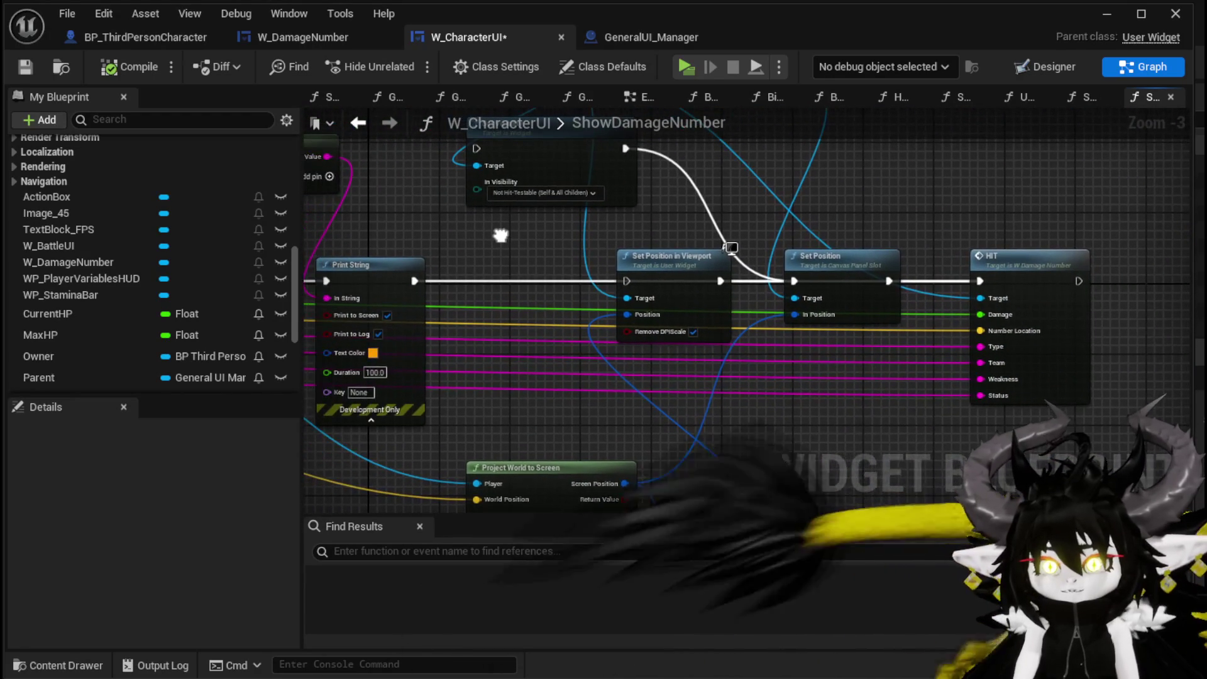
mouse_move(649, 230)
left_mouse_down()
mouse_move(595, 297)
mouse_move(792, 335)
mouse_move(1001, 261)
mouse_move(654, 262)
mouse_move(692, 262)
mouse_move(756, 322)
mouse_move(756, 308)
mouse_move(790, 331)
mouse_move(815, 288)
mouse_move(726, 311)
mouse_move(744, 323)
left_mouse_up()
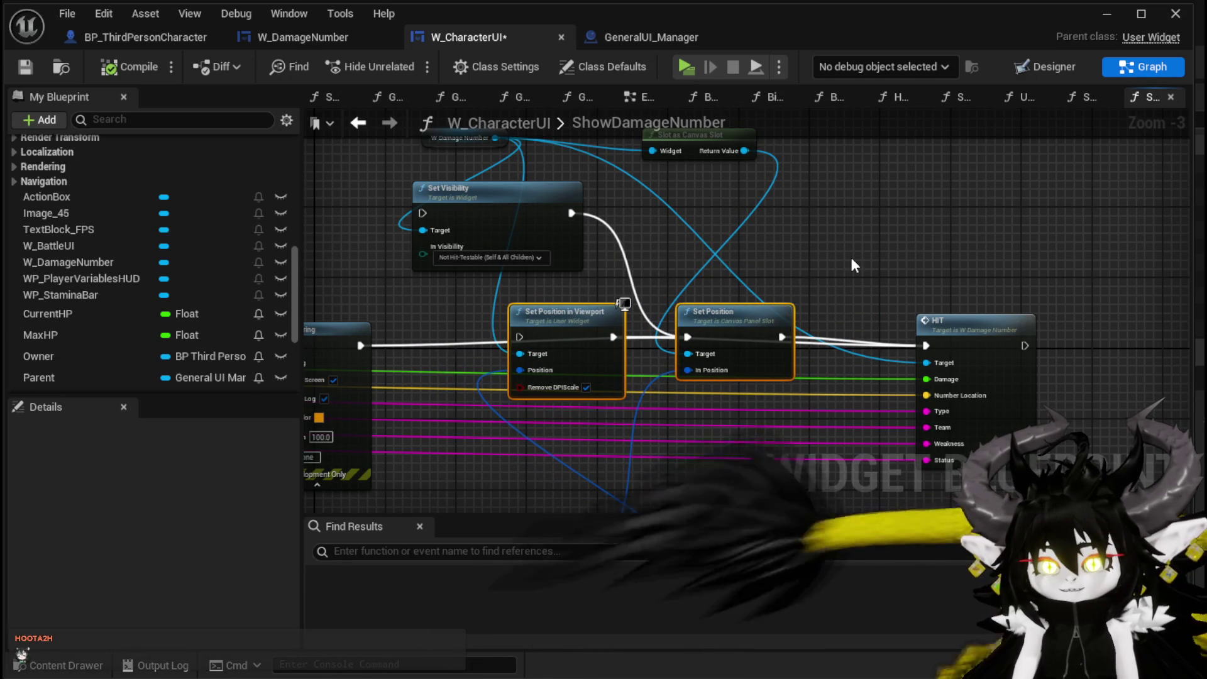
left_click(852, 261)
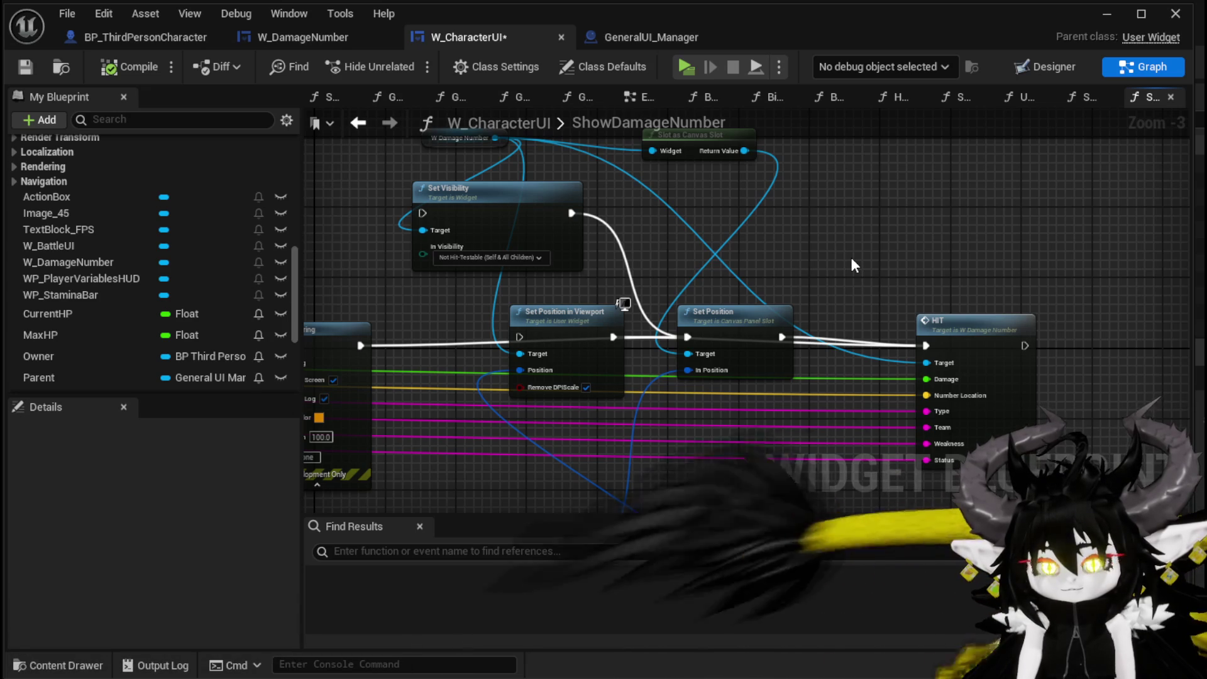
- Shift the Set Position node up and left, closer to Set Position in Viewport
mouse_move(851, 258)
left_mouse_down()
mouse_move(727, 337)
mouse_move(845, 299)
mouse_move(842, 427)
mouse_move(859, 344)
left_mouse_up()
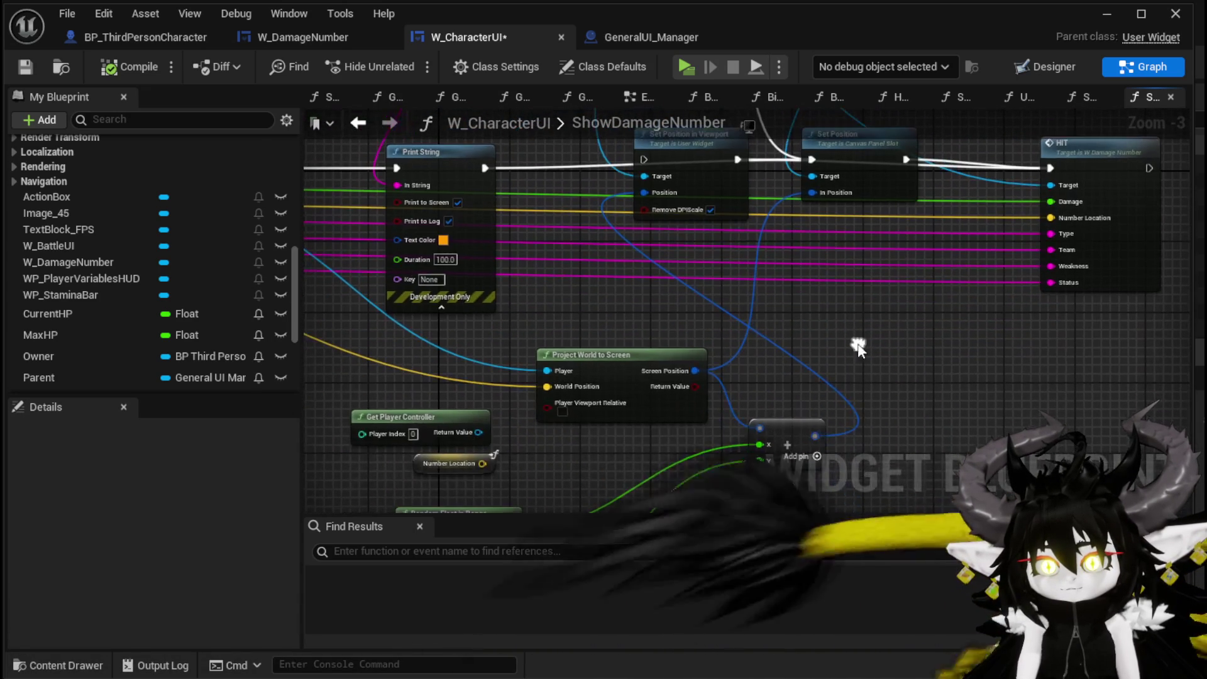
mouse_move(666, 321)
left_mouse_down()
mouse_move(698, 298)
mouse_move(690, 345)
mouse_move(649, 297)
left_mouse_up()
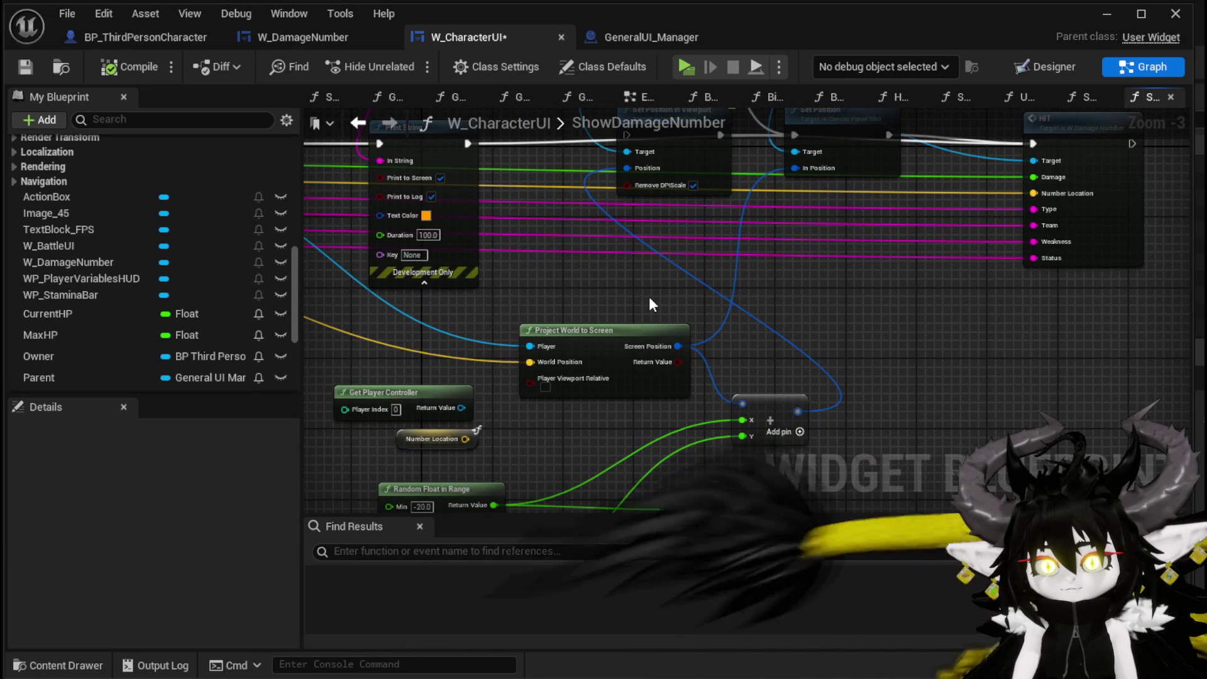
left_click(591, 330)
left_click_drag(611, 427, 612, 427)
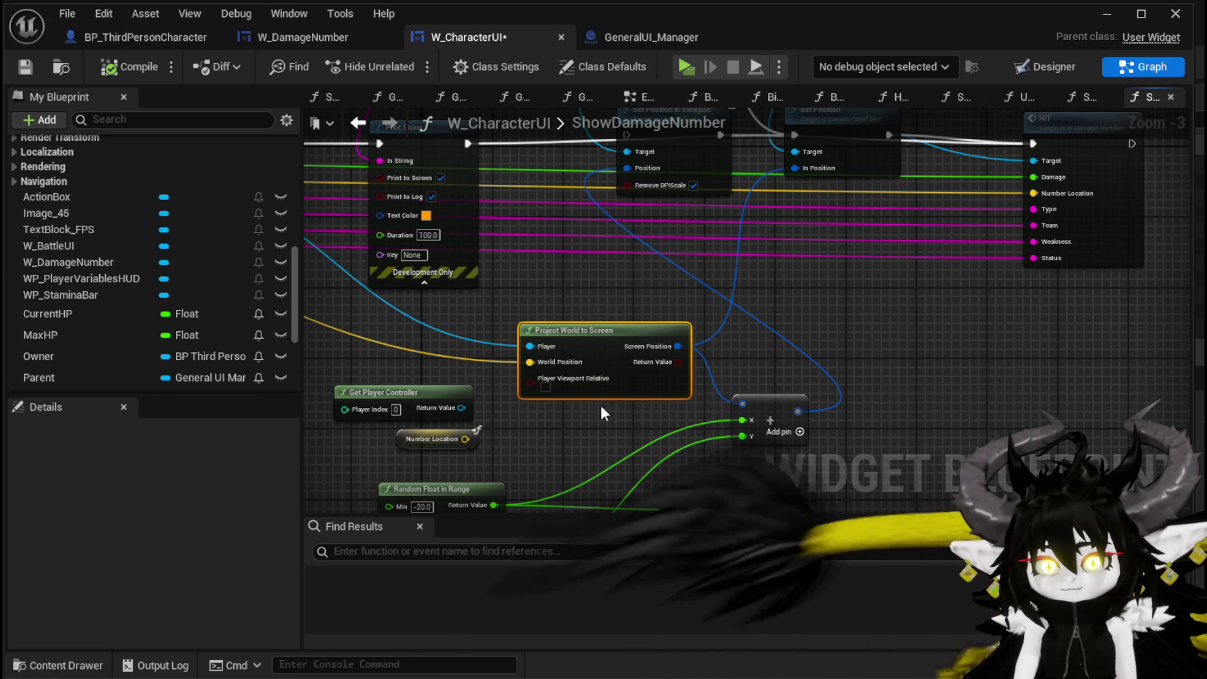
mouse_move(621, 443)
left_mouse_down()
mouse_move(595, 290)
mouse_move(581, 290)
left_mouse_up()
left_click_drag(507, 299, 529, 407)
left_click_drag(436, 195, 484, 212)
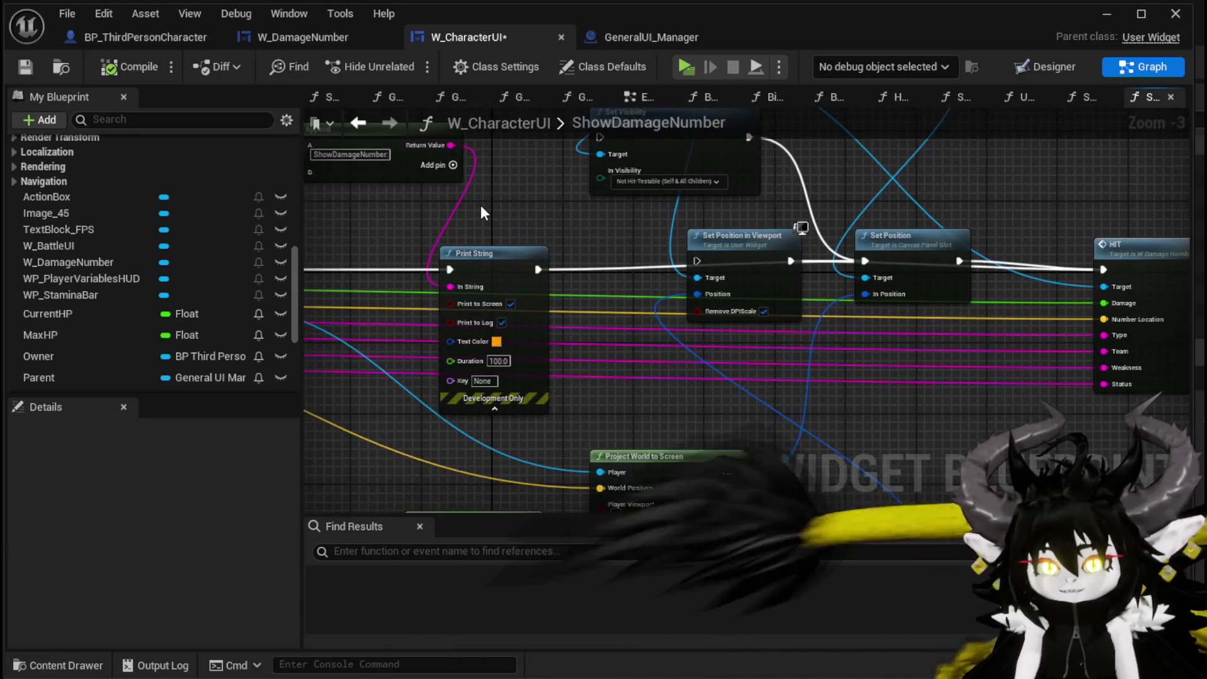
mouse_move(925, 239)
left_mouse_down()
mouse_move(944, 191)
mouse_move(898, 194)
left_mouse_up()
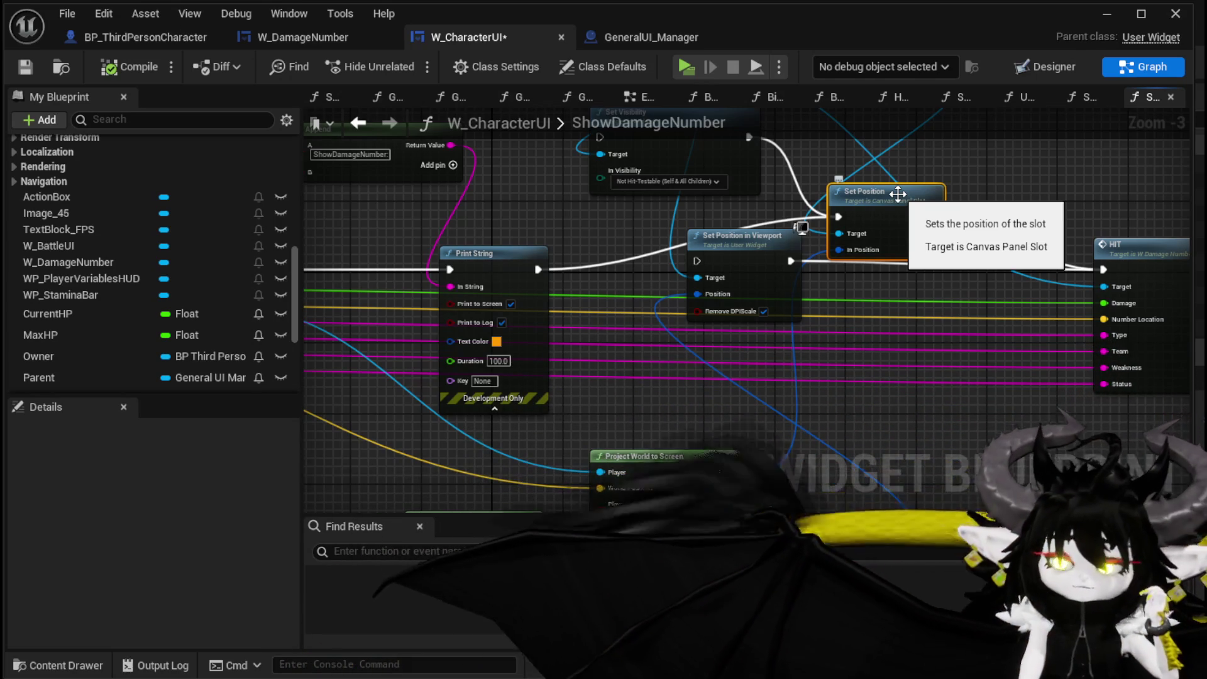
scroll(701, 261, "down", 4)
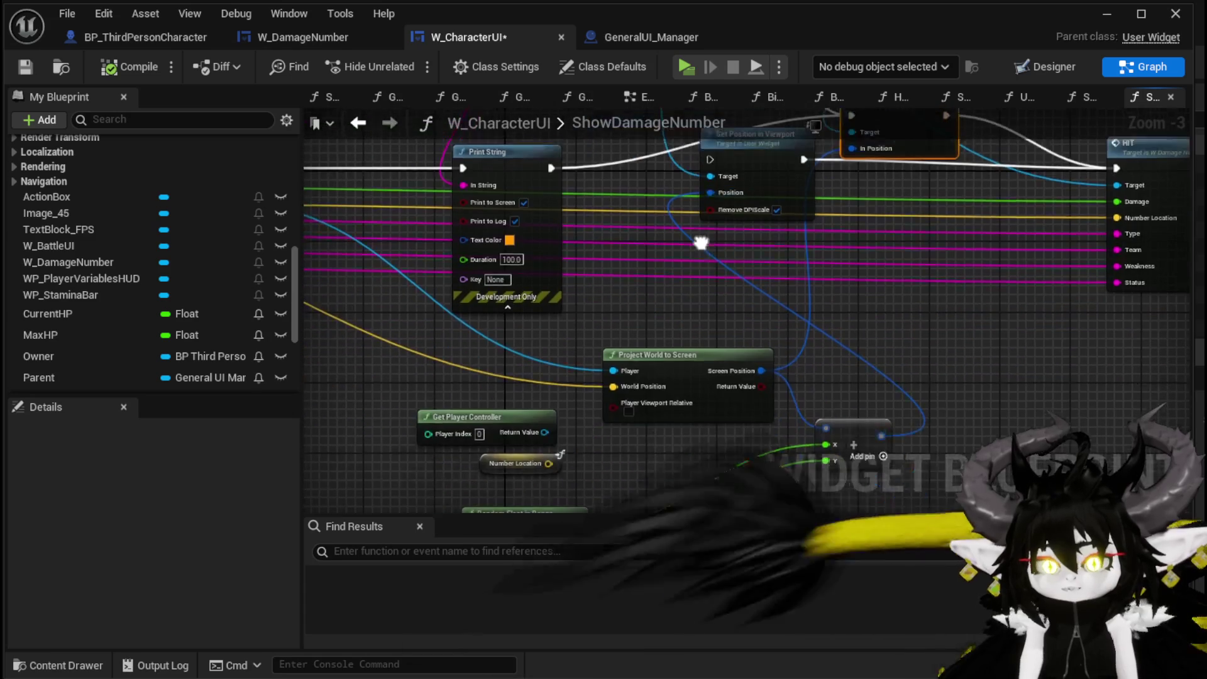
- Move the Get Player Controller and Number Location nodes to the left
mouse_move(635, 314)
left_mouse_down()
mouse_move(574, 214)
mouse_move(659, 255)
mouse_move(739, 209)
left_mouse_up()
left_click_drag(651, 325, 498, 340)
left_click_drag(601, 321, 477, 338)
mouse_move(713, 310)
left_mouse_down()
mouse_move(599, 345)
mouse_move(551, 345)
left_mouse_up()
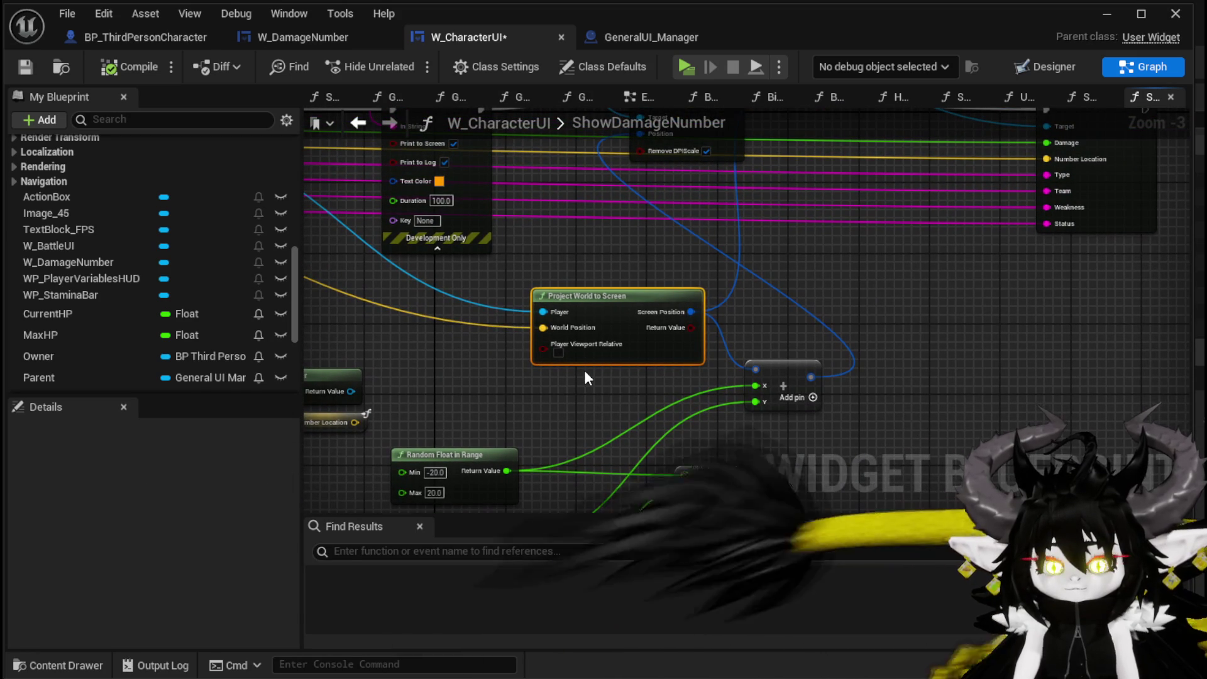
mouse_move(585, 372)
left_mouse_down()
mouse_move(553, 377)
mouse_move(616, 320)
mouse_move(610, 431)
mouse_move(766, 393)
mouse_move(673, 412)
left_mouse_up()
scroll(938, 262, "down", 1)
left_click_drag(938, 266, 910, 308)
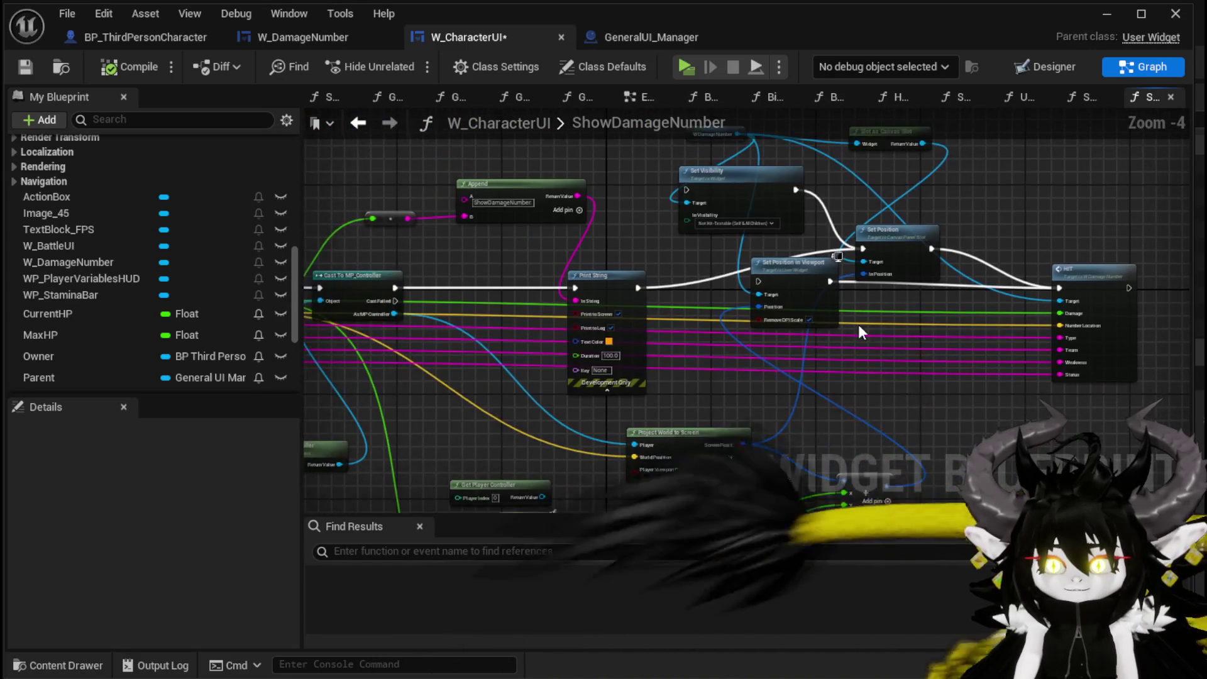
mouse_move(702, 423)
left_mouse_down()
mouse_move(836, 334)
mouse_move(709, 310)
mouse_move(851, 324)
mouse_move(811, 314)
mouse_move(499, 329)
left_mouse_up()
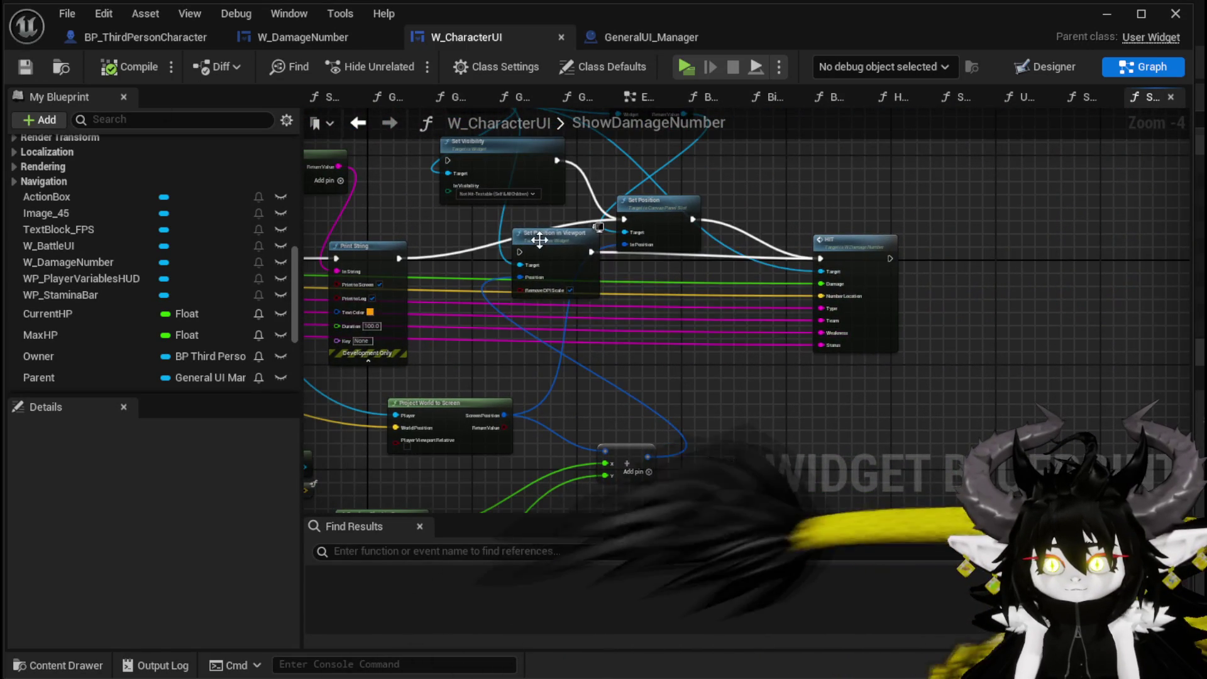
- Place Set Position in Viewport just above HIT, then open the HIT event in W_DamageNumber
left_click_drag(514, 234, 529, 313)
mouse_move(585, 342)
left_mouse_down()
mouse_move(1046, 337)
mouse_move(941, 119)
mouse_move(833, 338)
mouse_move(844, 318)
left_mouse_up()
left_click_drag(821, 400, 822, 315)
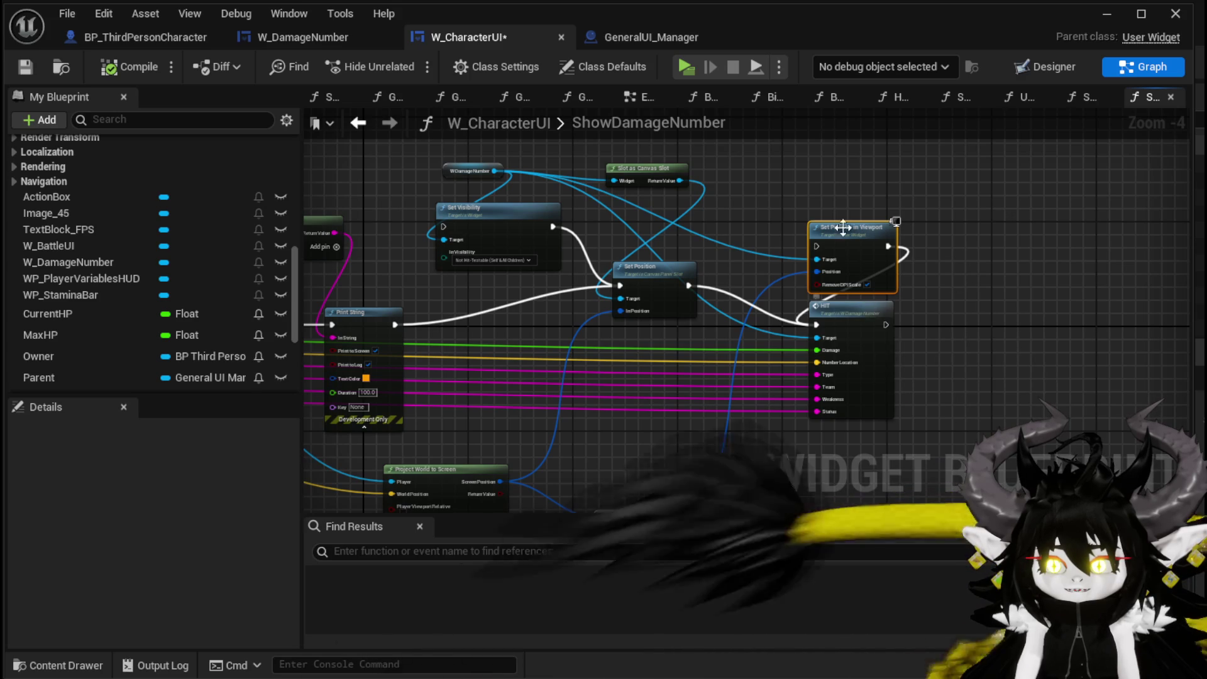
left_click_drag(863, 268, 865, 271)
double_click(857, 330)
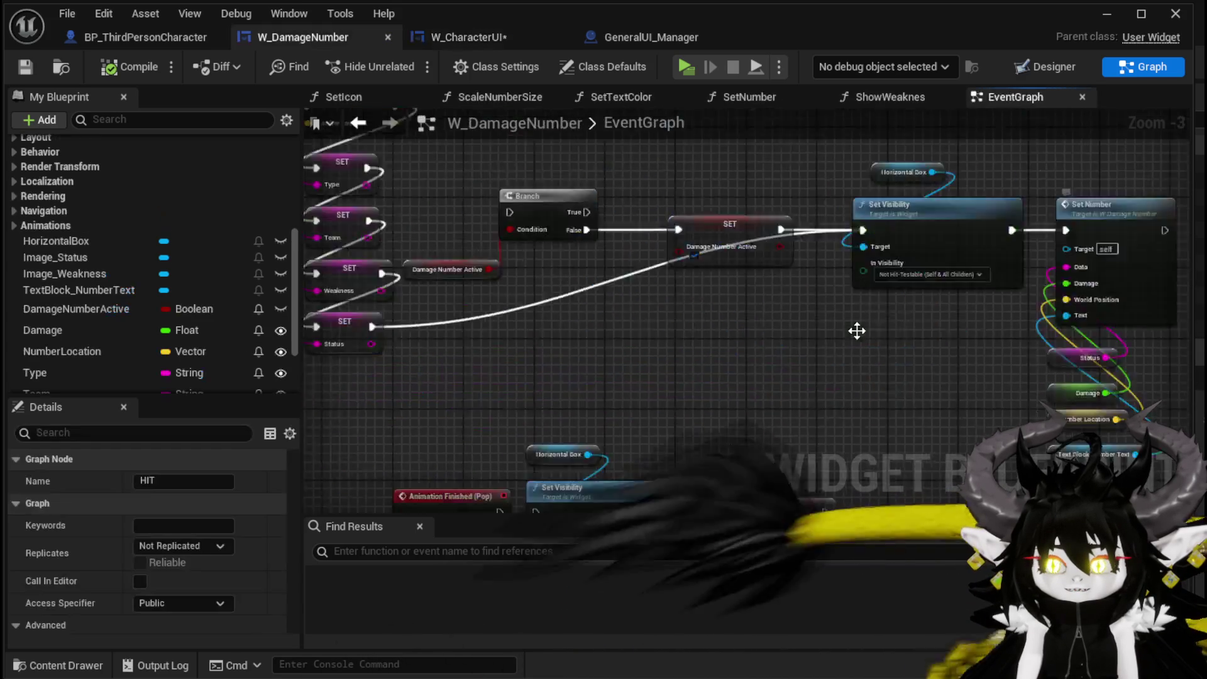
- Inspect W_DamageNumber's HIT event chain and its SetNumber function graph
left_click_drag(888, 252, 789, 241)
double_click(739, 270)
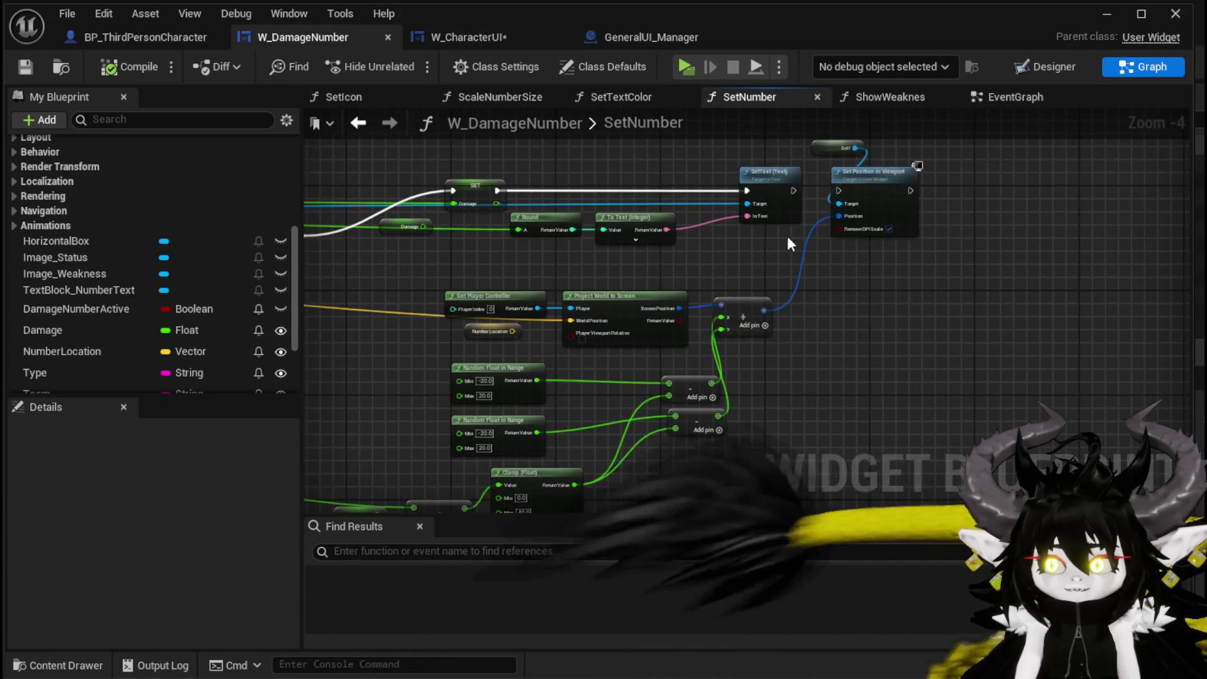
left_click_drag(783, 236, 800, 240)
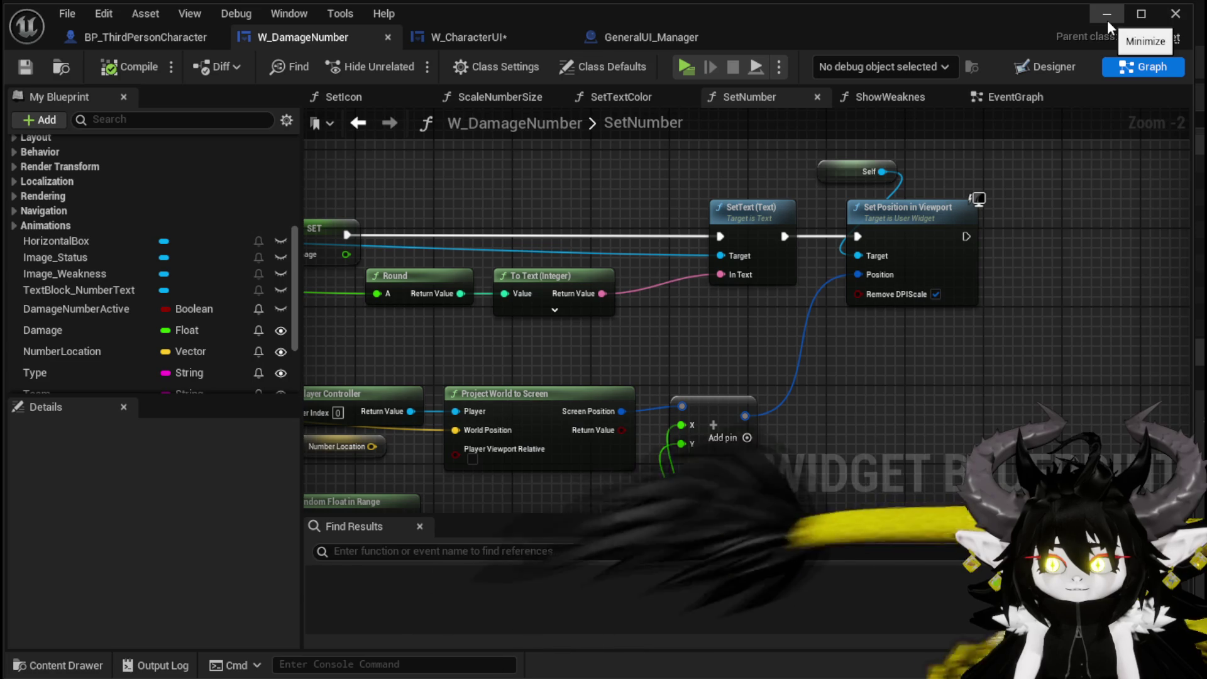
left_click(1001, 97)
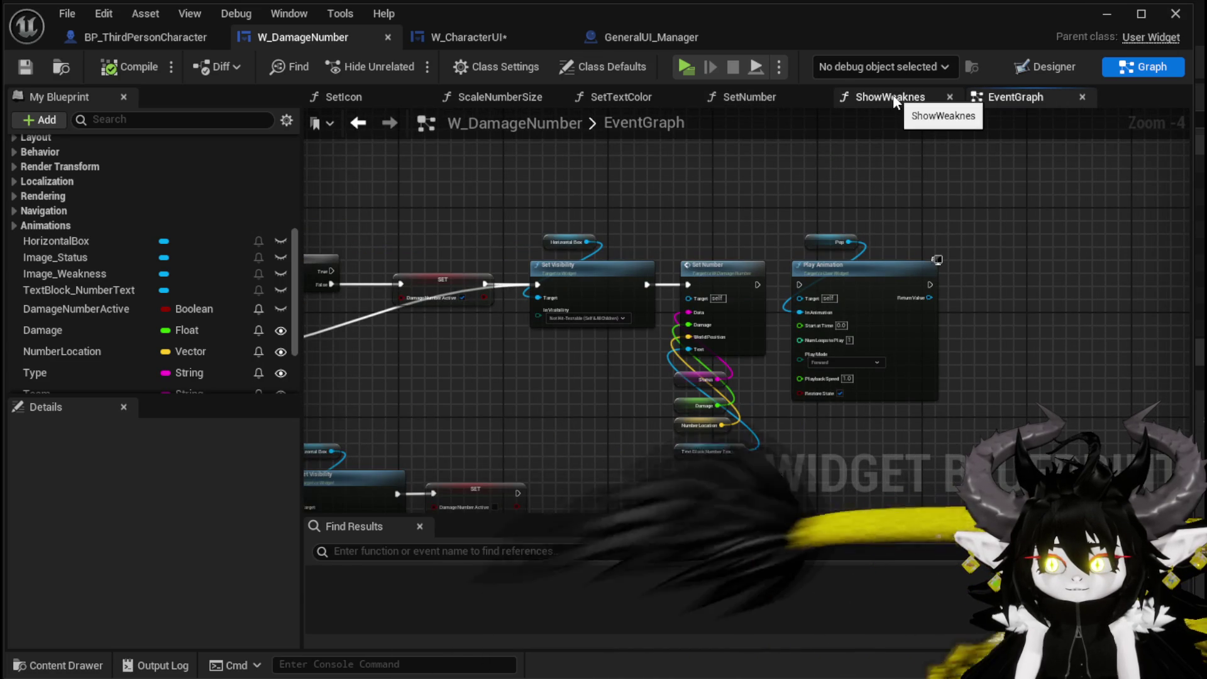
left_click_drag(676, 200, 840, 192)
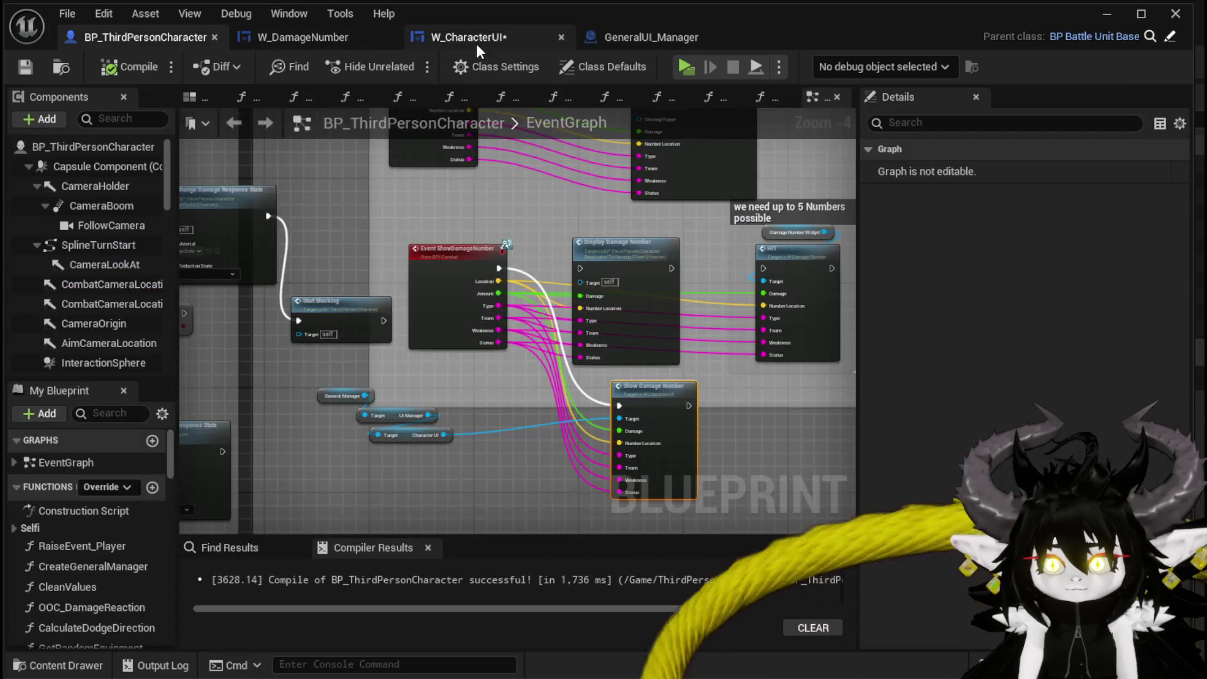
- In ShowDamageNumber, wire Print String's execution output into HIT, then compile and save W_CharacterUI
left_click(478, 46)
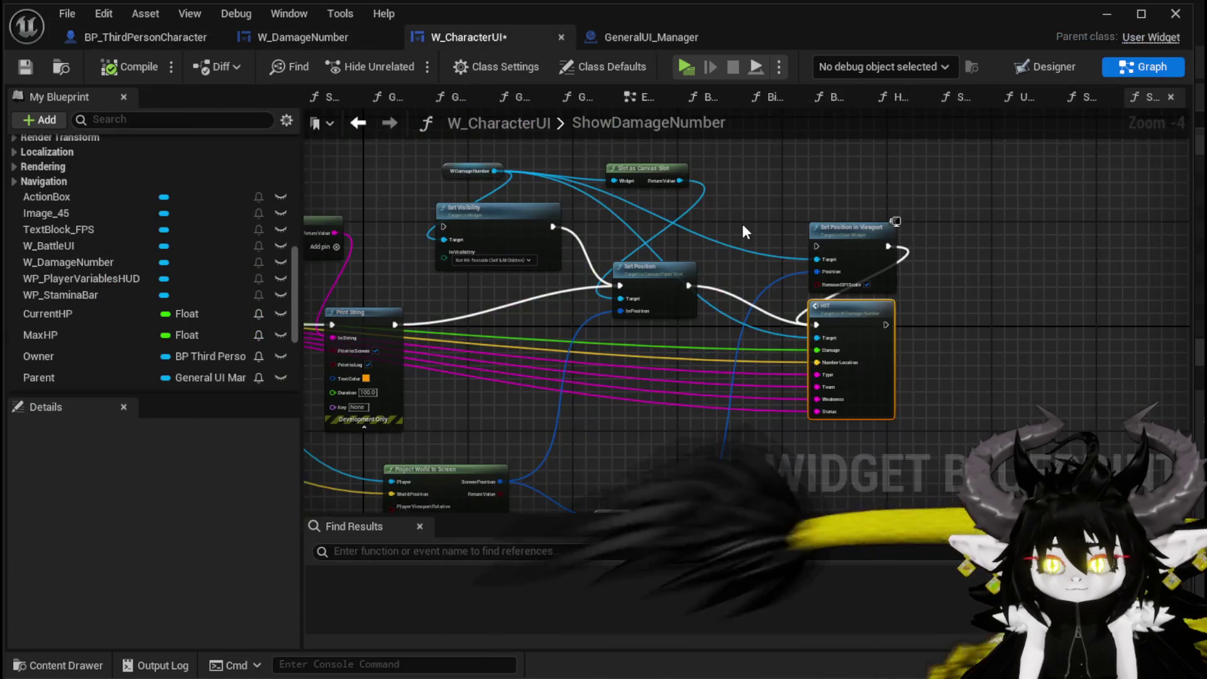
left_click_drag(395, 324, 634, 335)
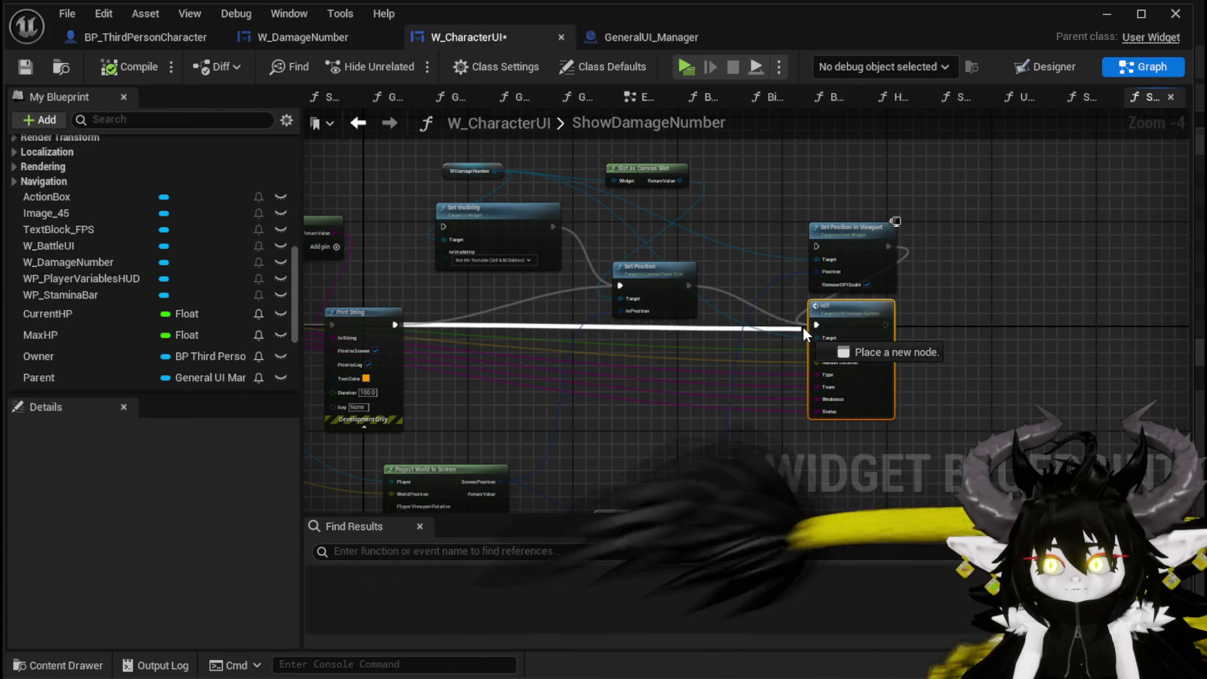
left_click_drag(801, 328, 817, 325)
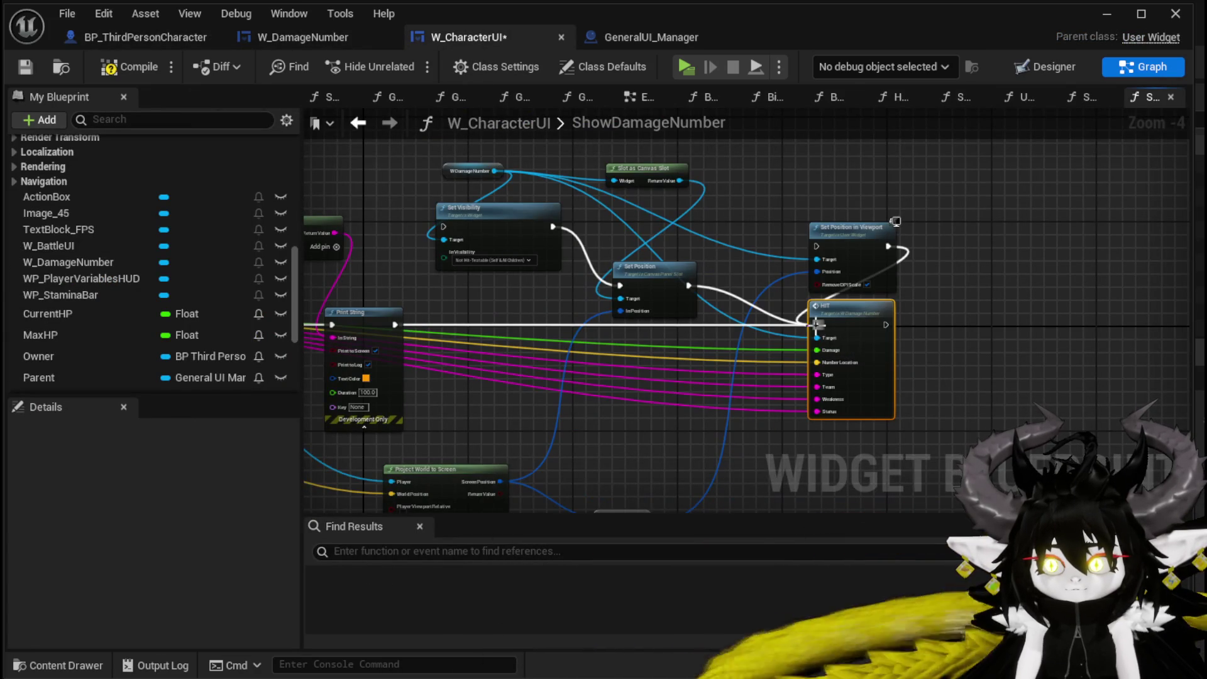
left_click(19, 64)
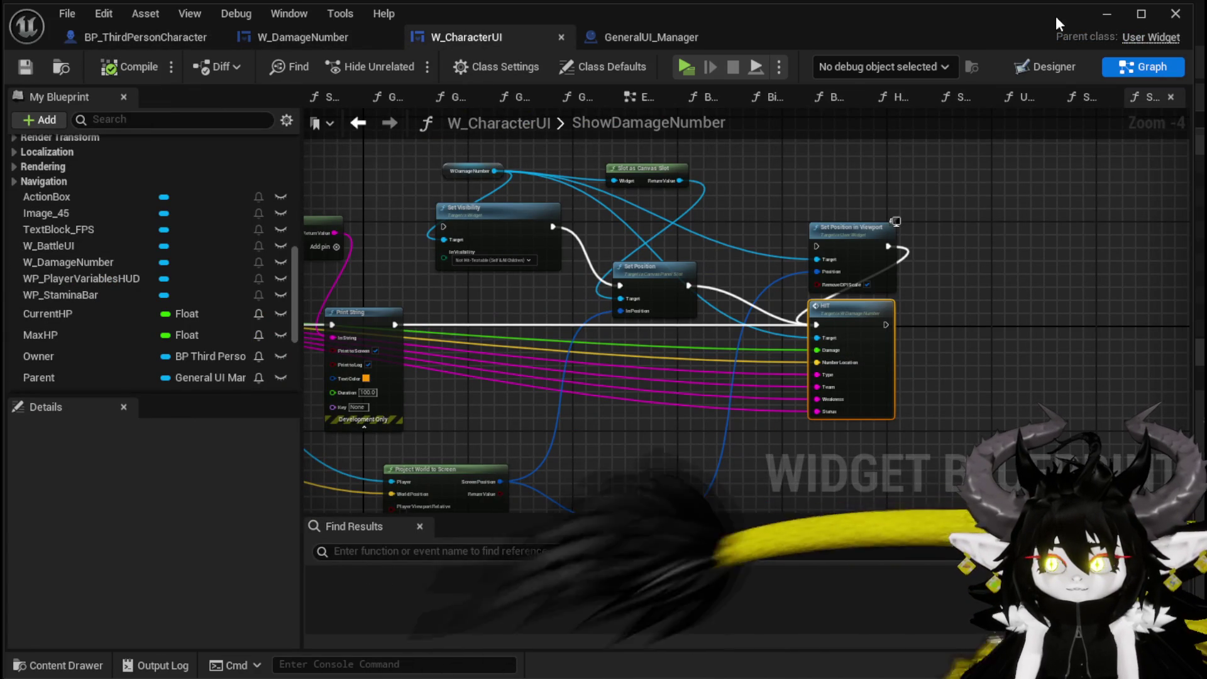
- Launch a standalone game preview and run the character forward
left_click(1107, 15)
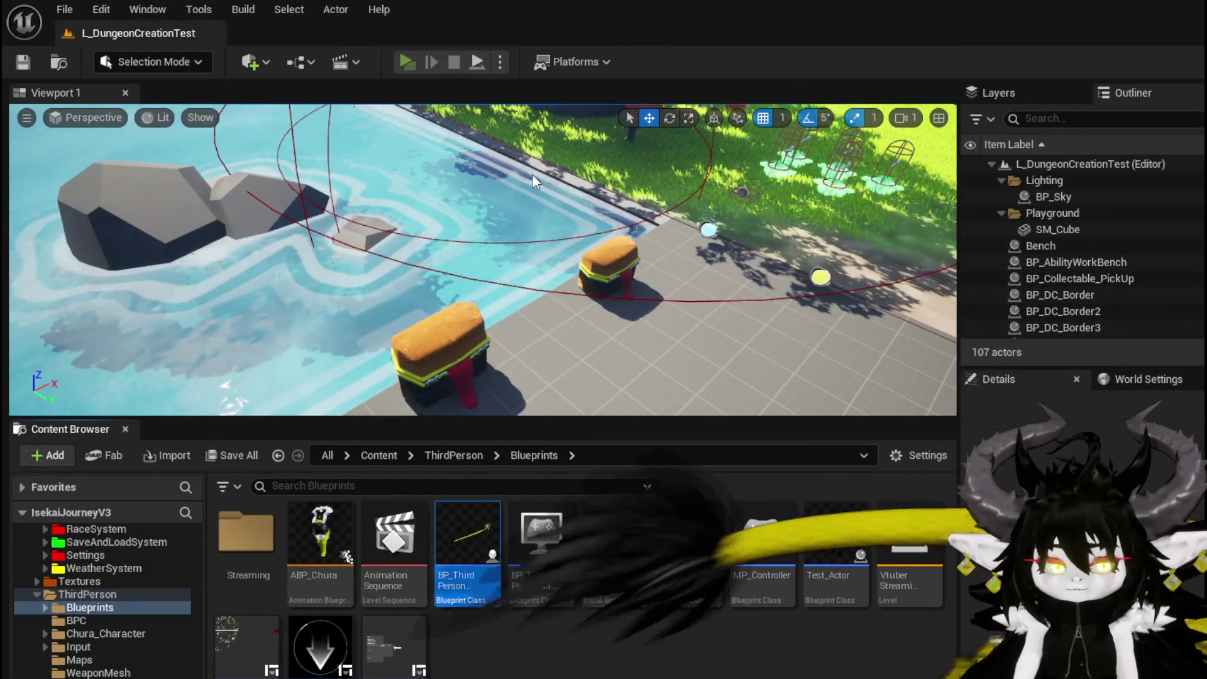
key("w")
key("space")
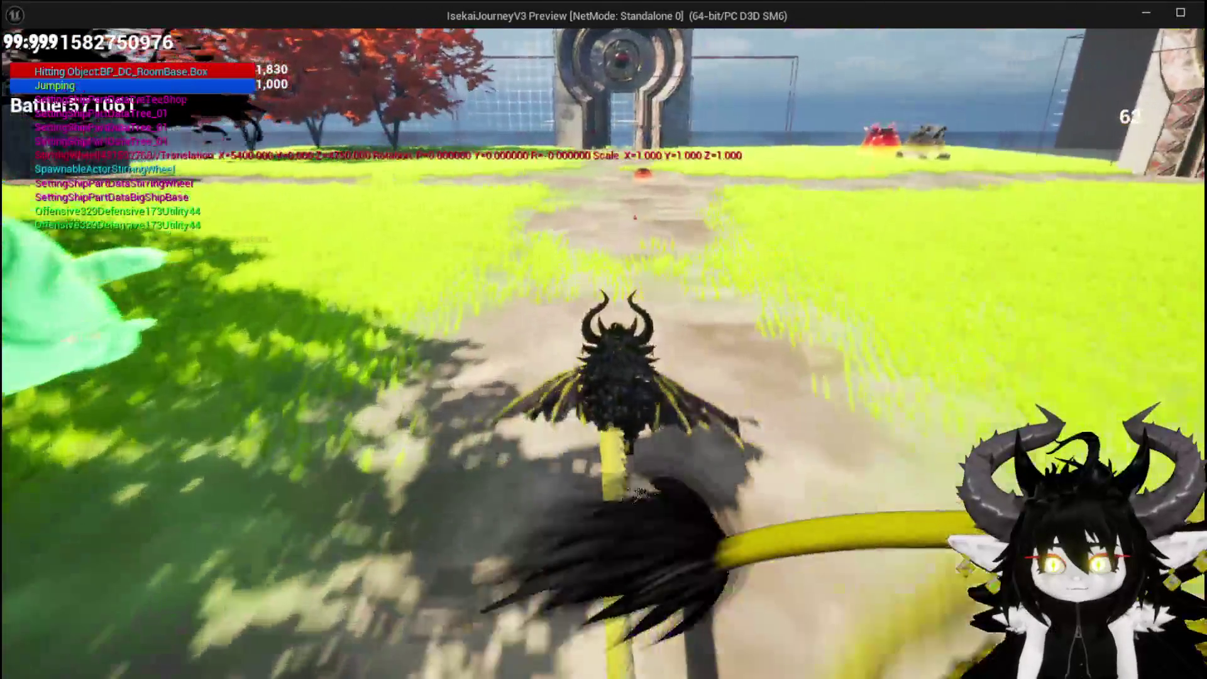
- Run to the gate, answer the X/O prompt, and play the SummonSpawn card on Slime_Fire, then exit the preview
key("w")
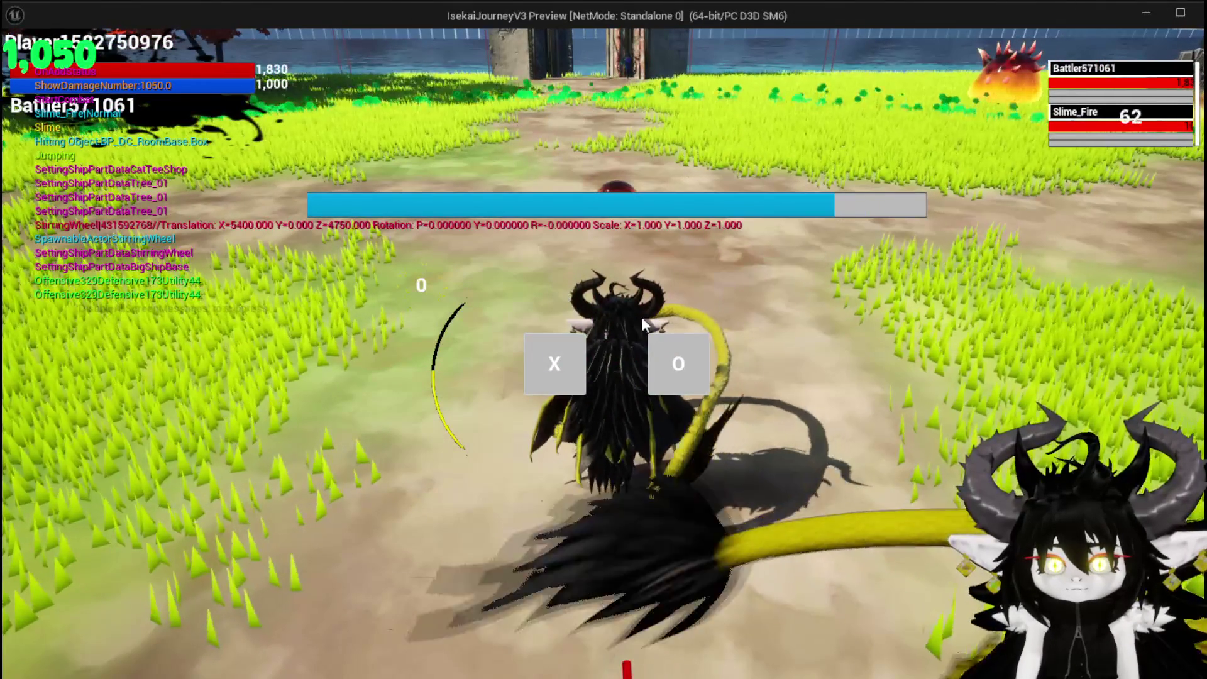
left_click(546, 359)
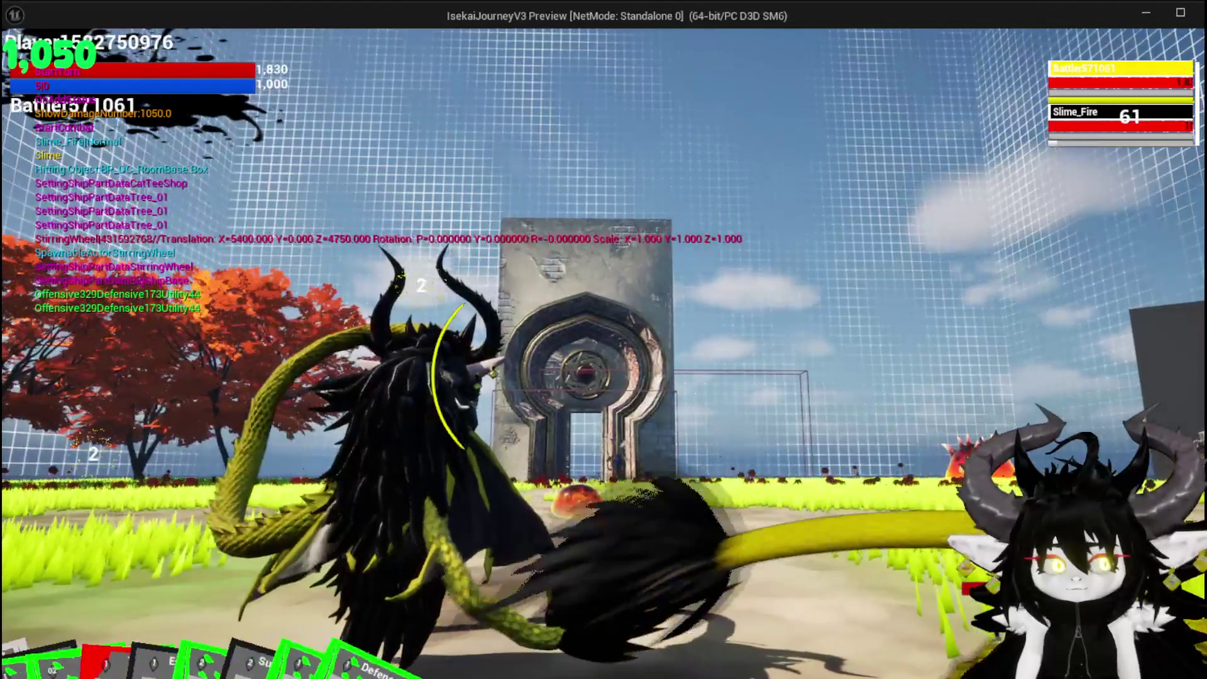
left_click(35, 617)
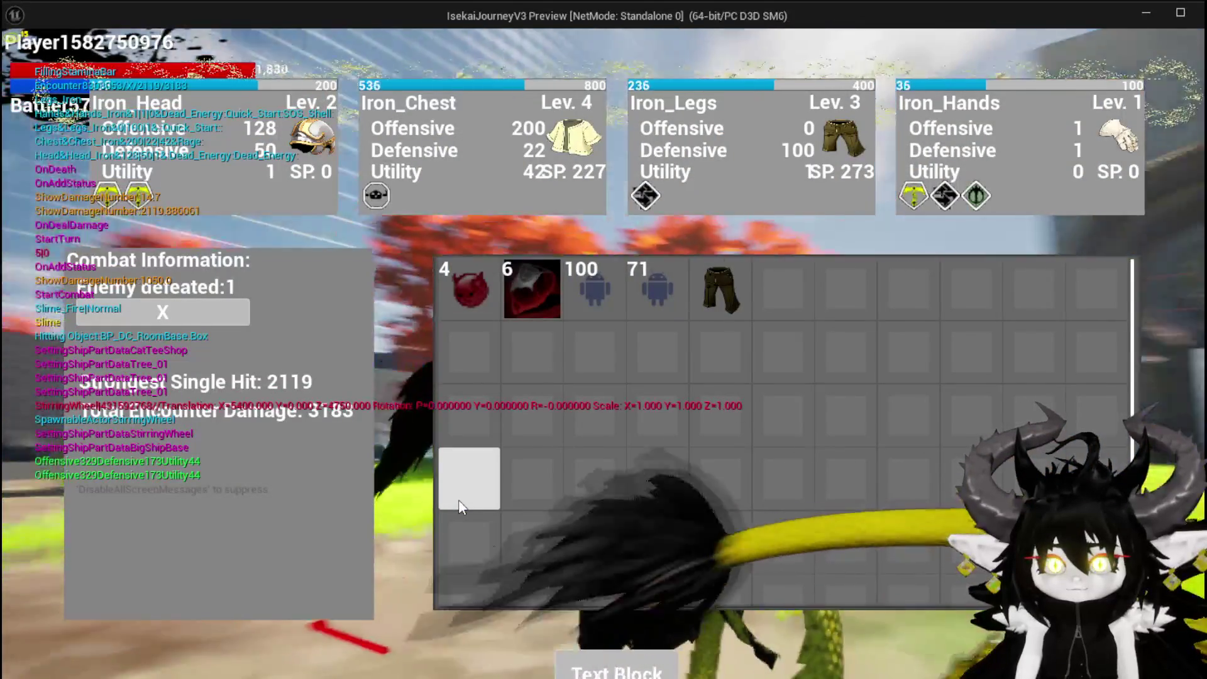
key("Escape")
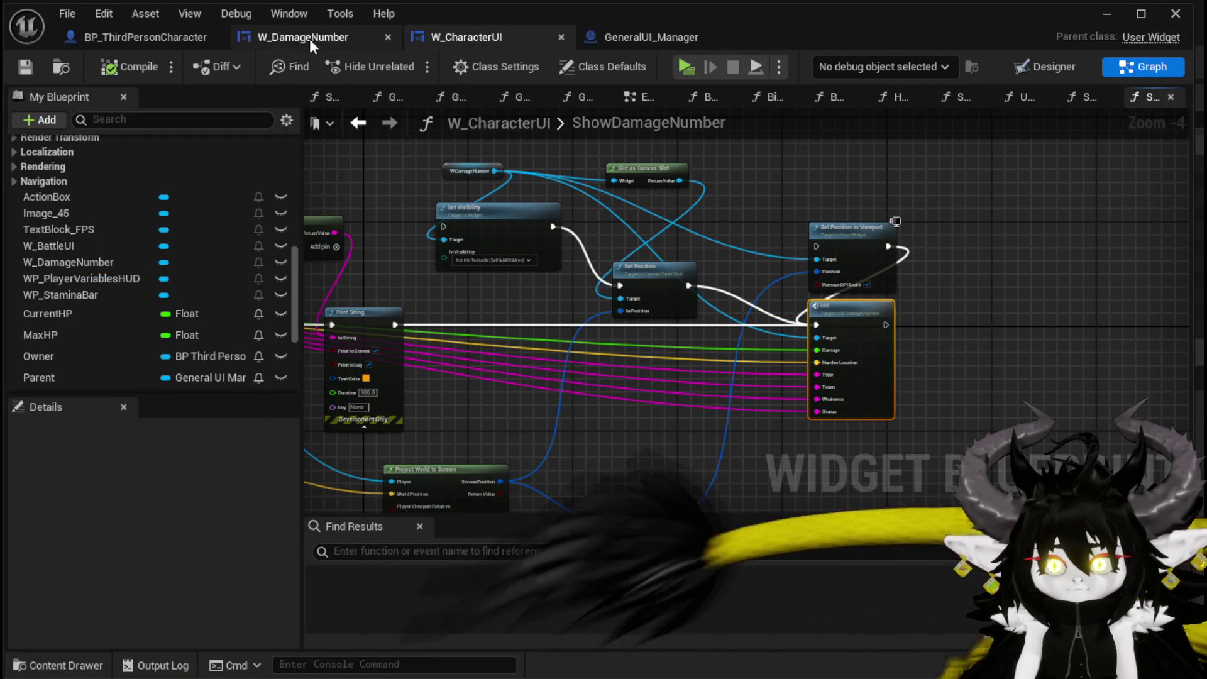
- In W_DamageNumber's Designer, wrap the Overlay with a new Canvas Panel
left_click(277, 41)
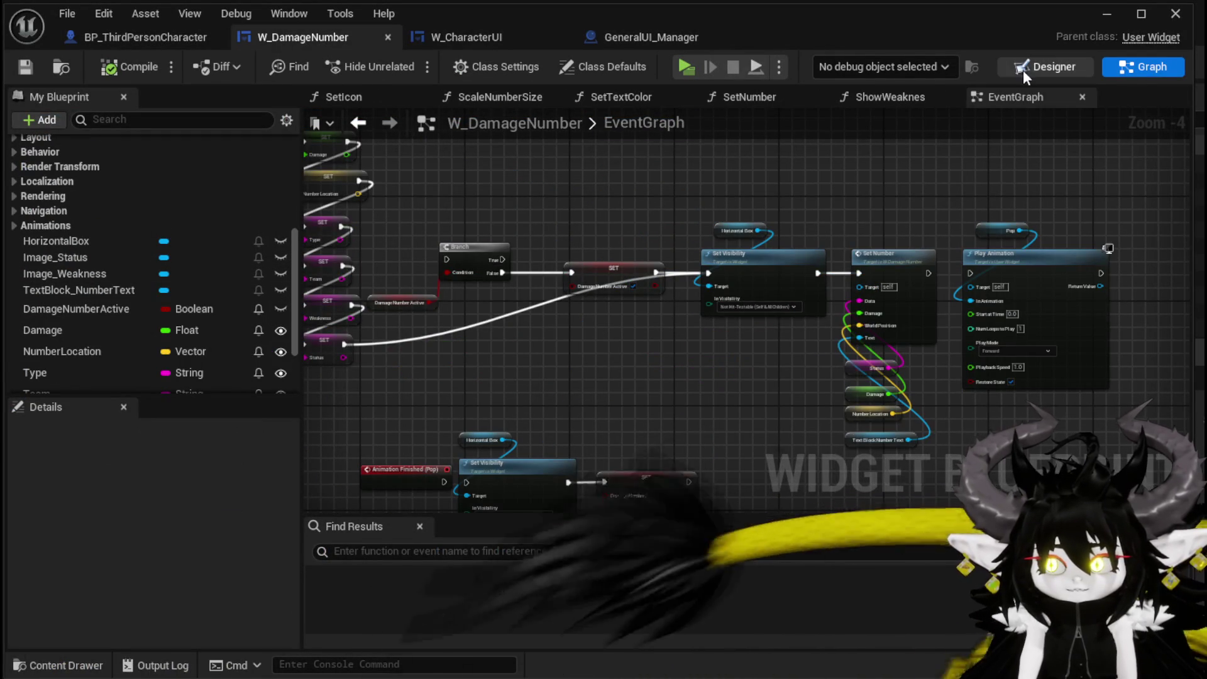
left_click(1045, 67)
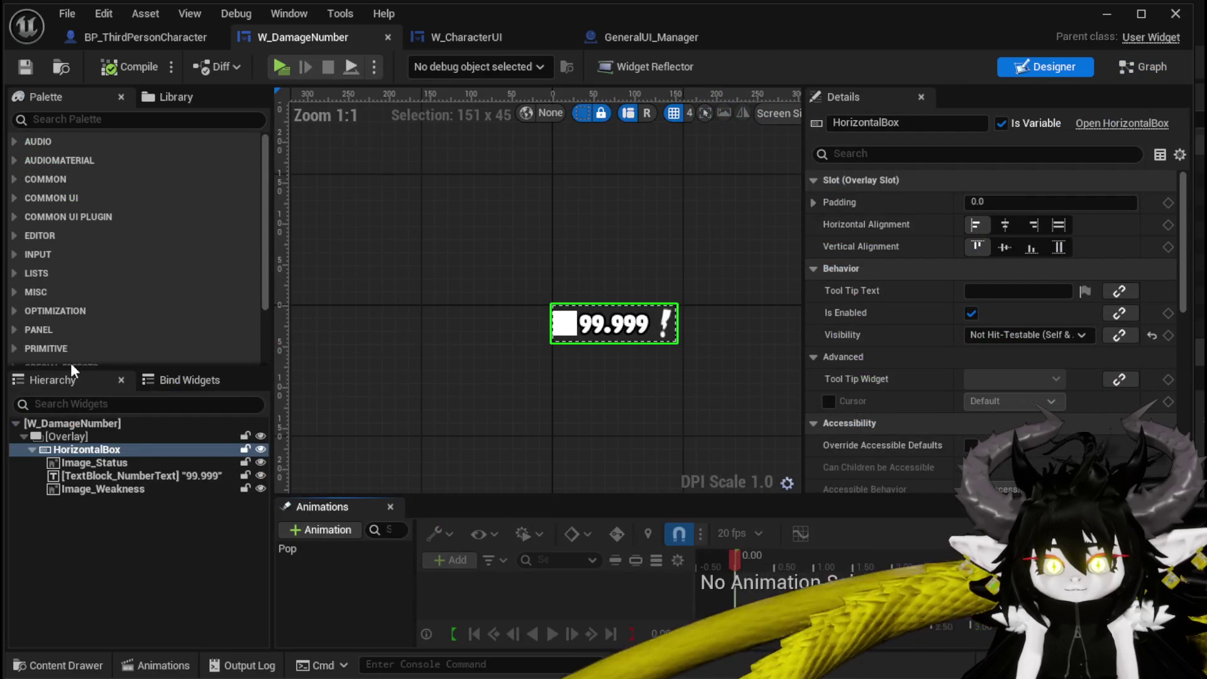
left_click(65, 438)
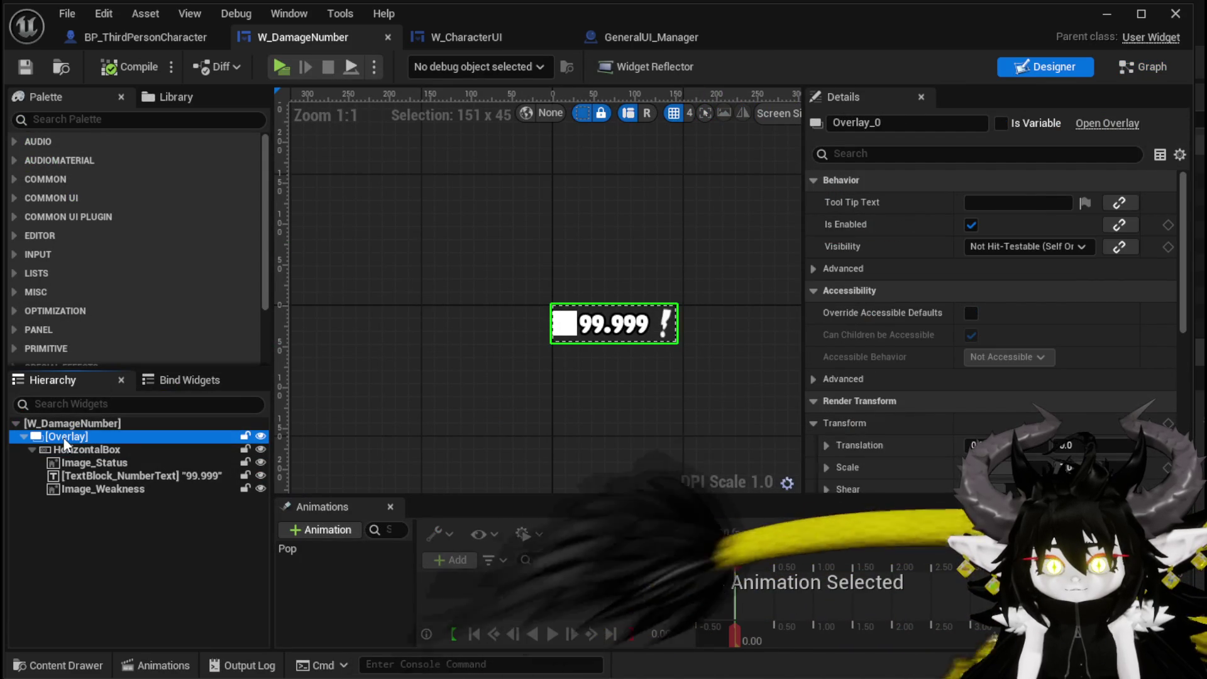
right_click(66, 441)
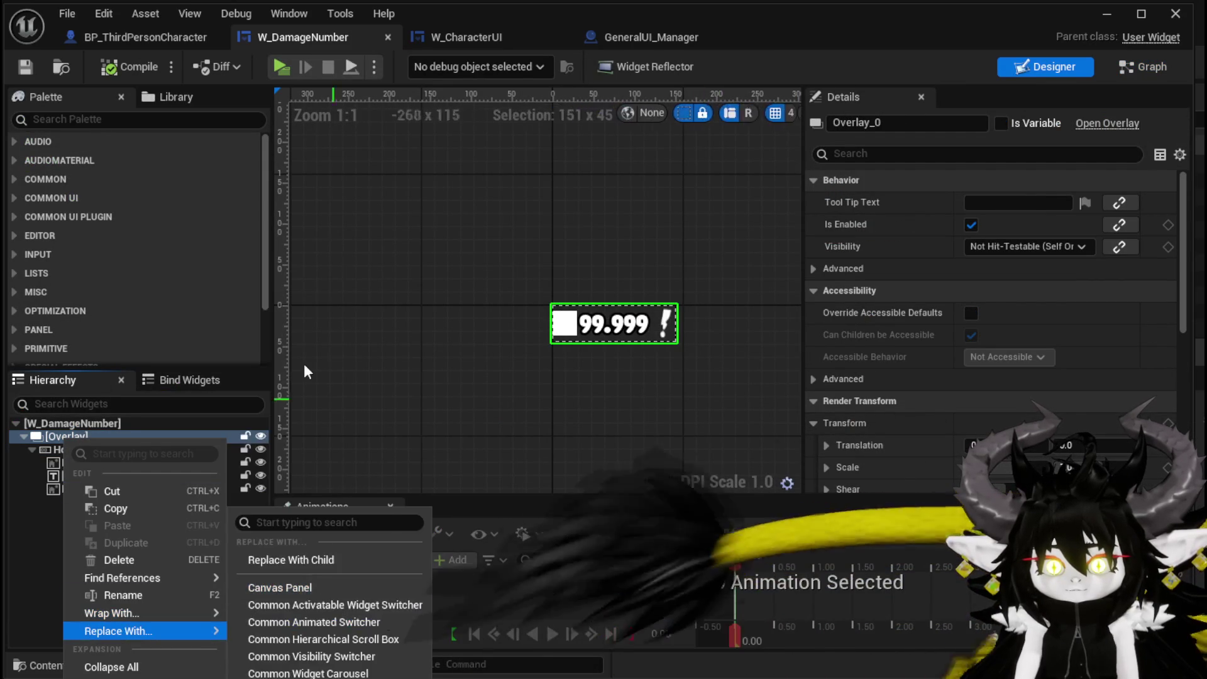
mouse_move(141, 614)
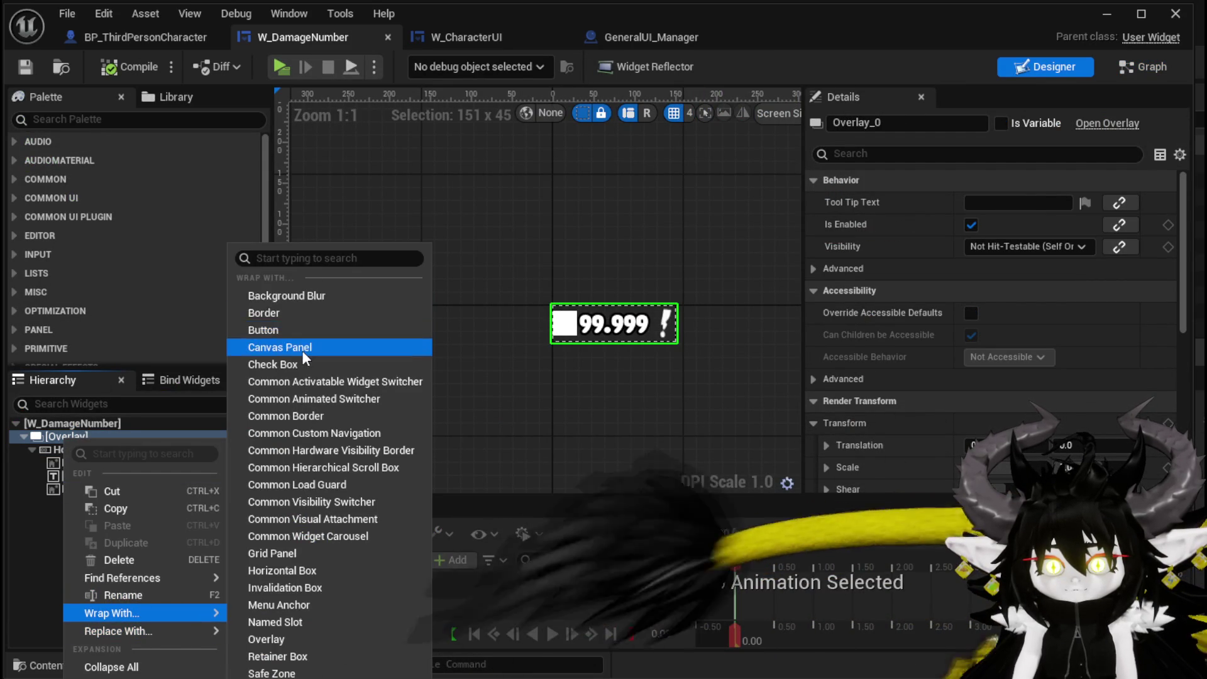
left_click(302, 350)
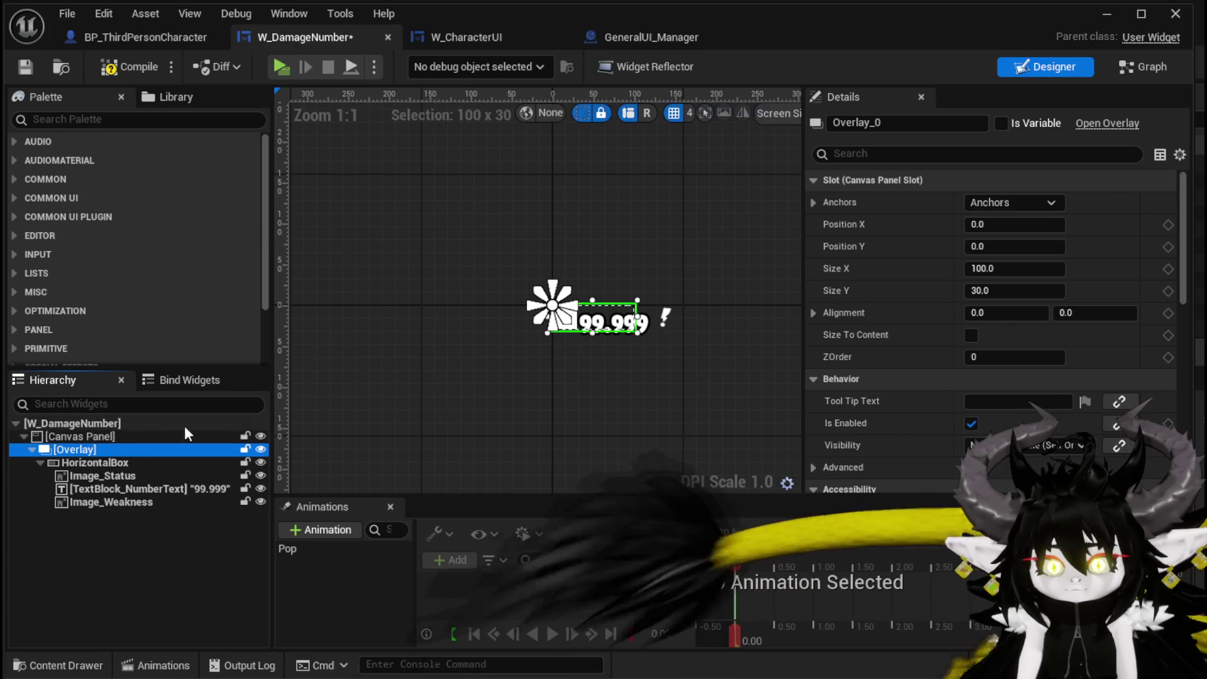
left_click(92, 437)
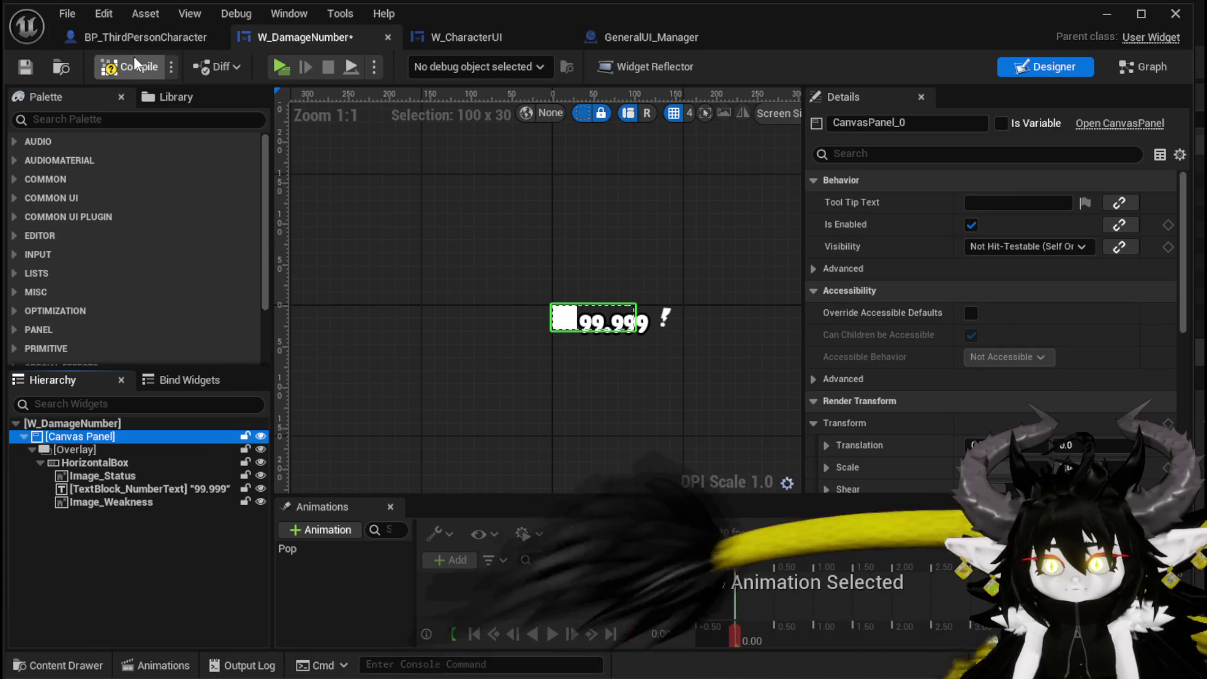
- Open W_CharacterUI's Designer layout and start a standalone game preview
left_click(503, 37)
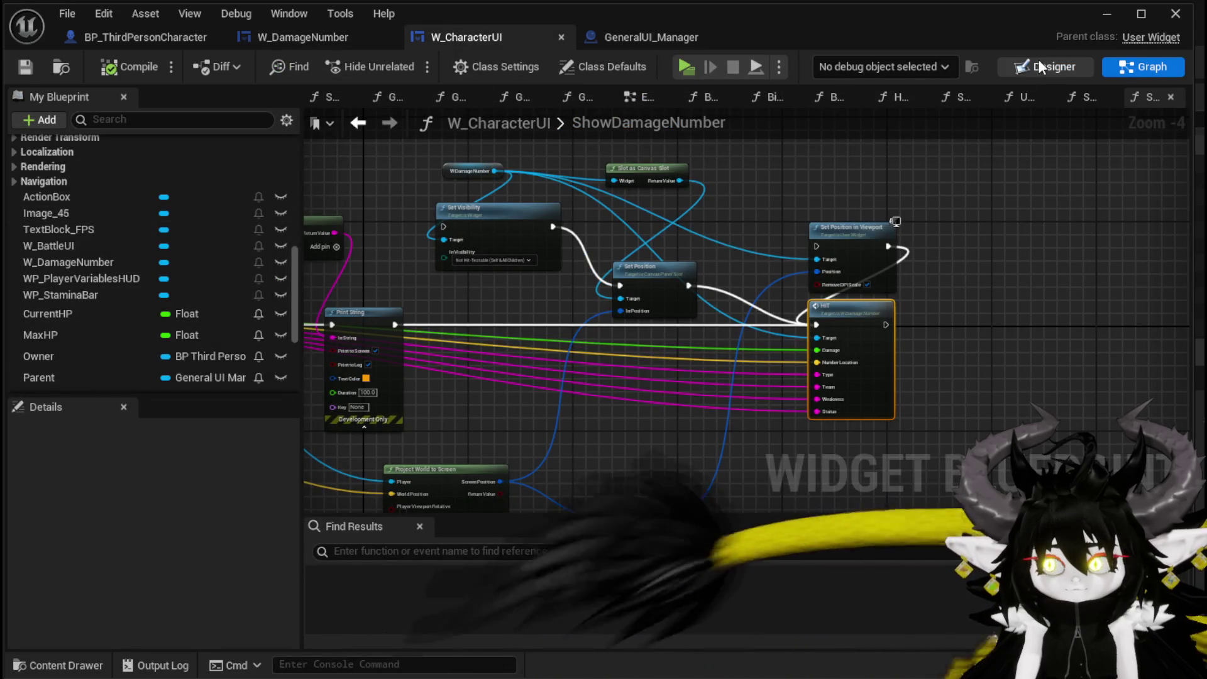
left_click(1041, 67)
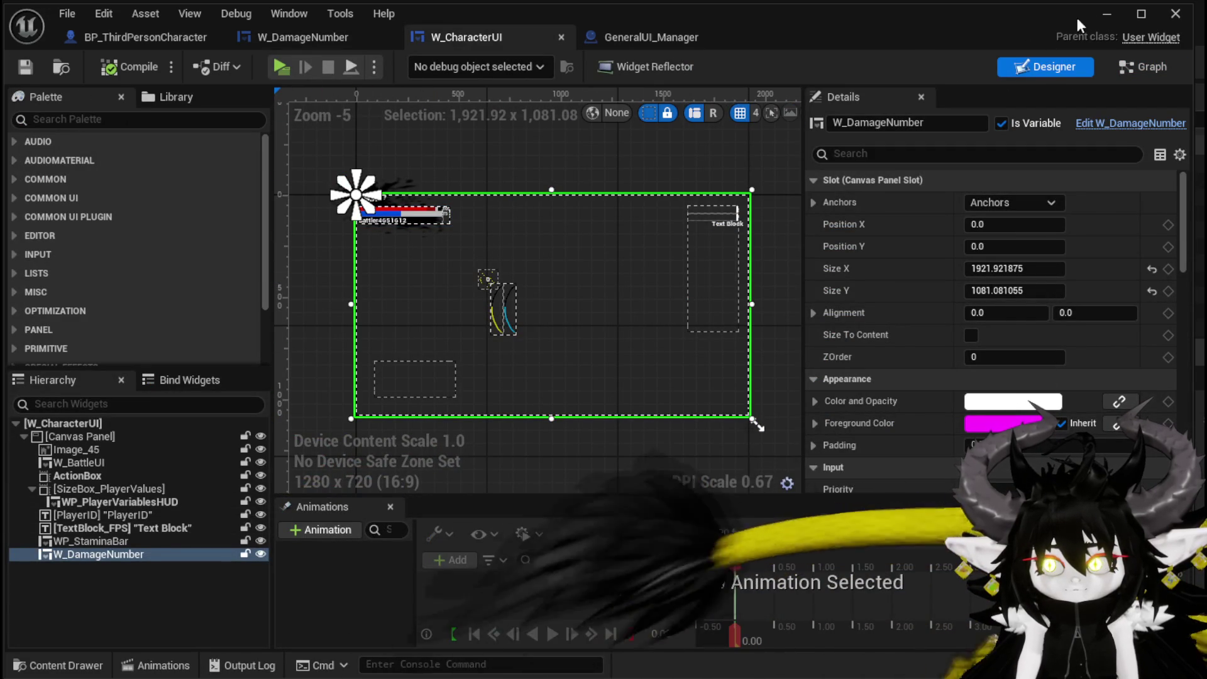
left_click(1107, 13)
- Launch the standalone preview, glide toward the gate, and accept the X/O battle prompt
left_click(405, 62)
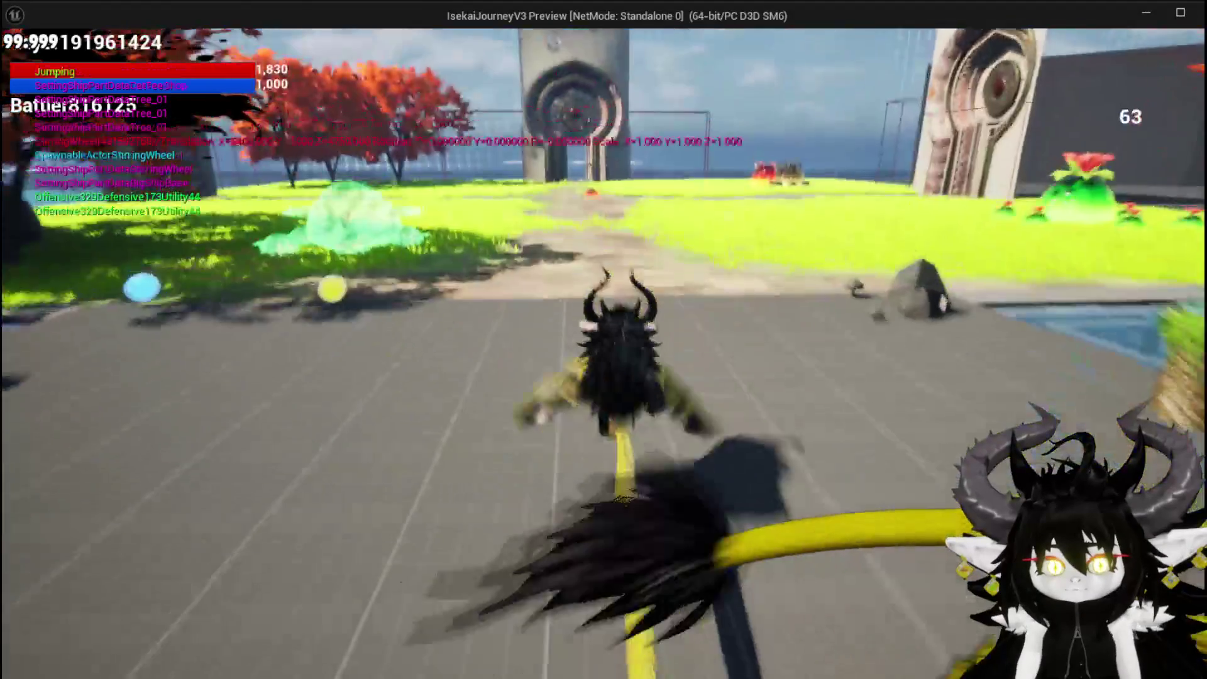
key("space")
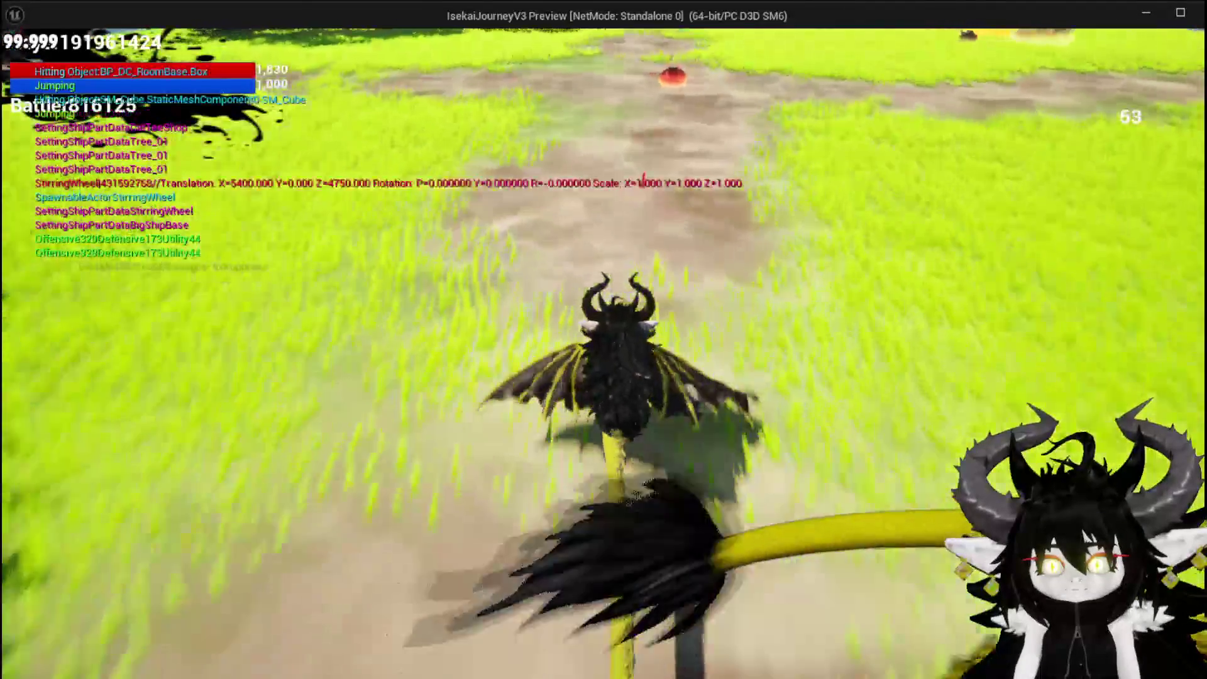
key("space")
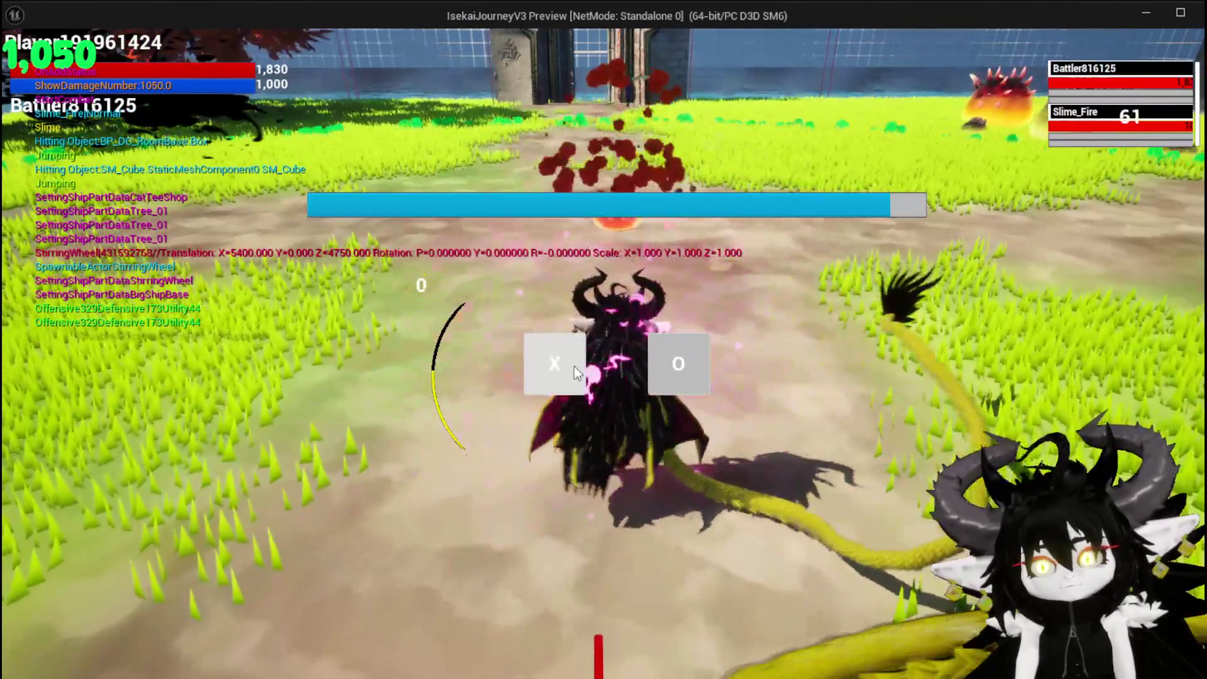
left_click(575, 366)
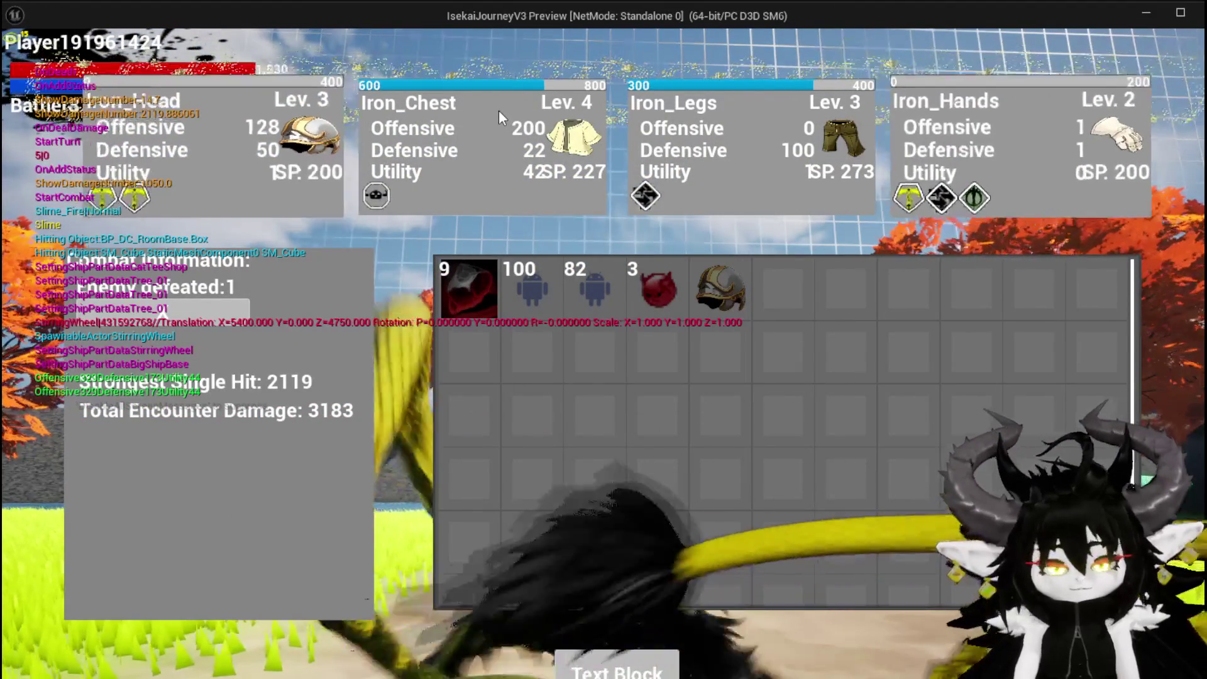
- Close the preview and return to W_CharacterUI's blueprint graph
key("Escape")
key("ctrl+s")
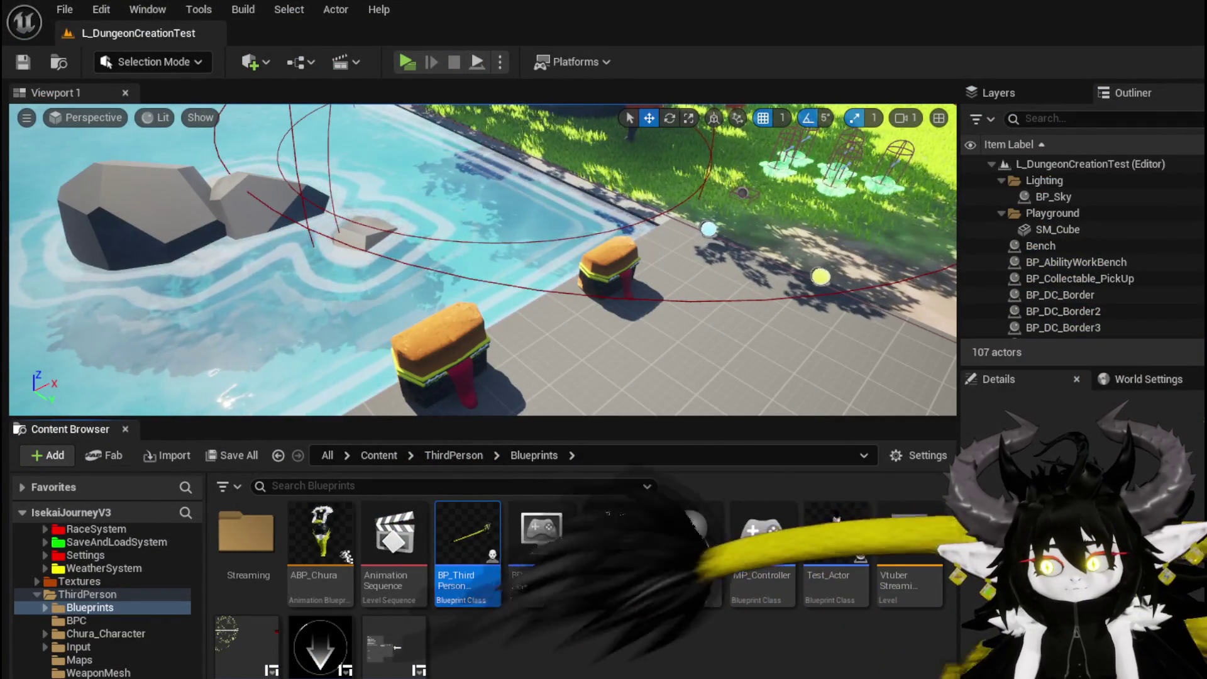
key("alt+Tab")
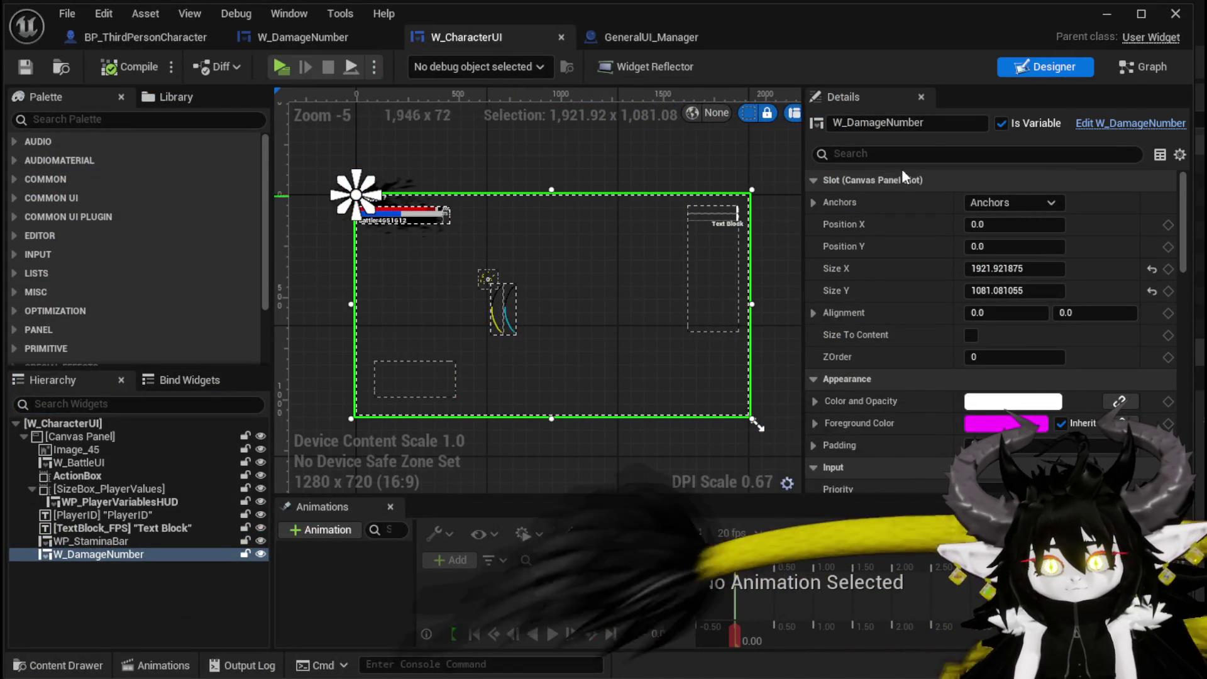
left_click(1140, 75)
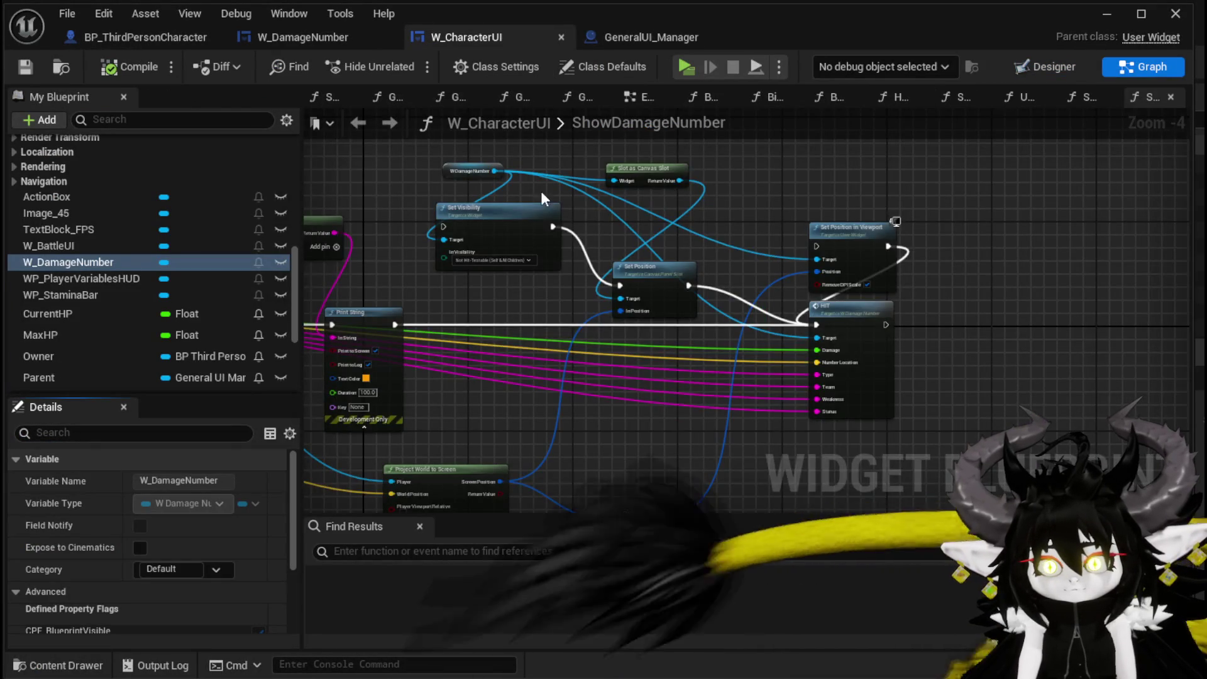
- Copy the Slot as Canvas Slot and Set Position nodes into W_DamageNumber's SetNumber graph
scroll(534, 202, "up", 3)
left_click_drag(632, 146, 687, 393)
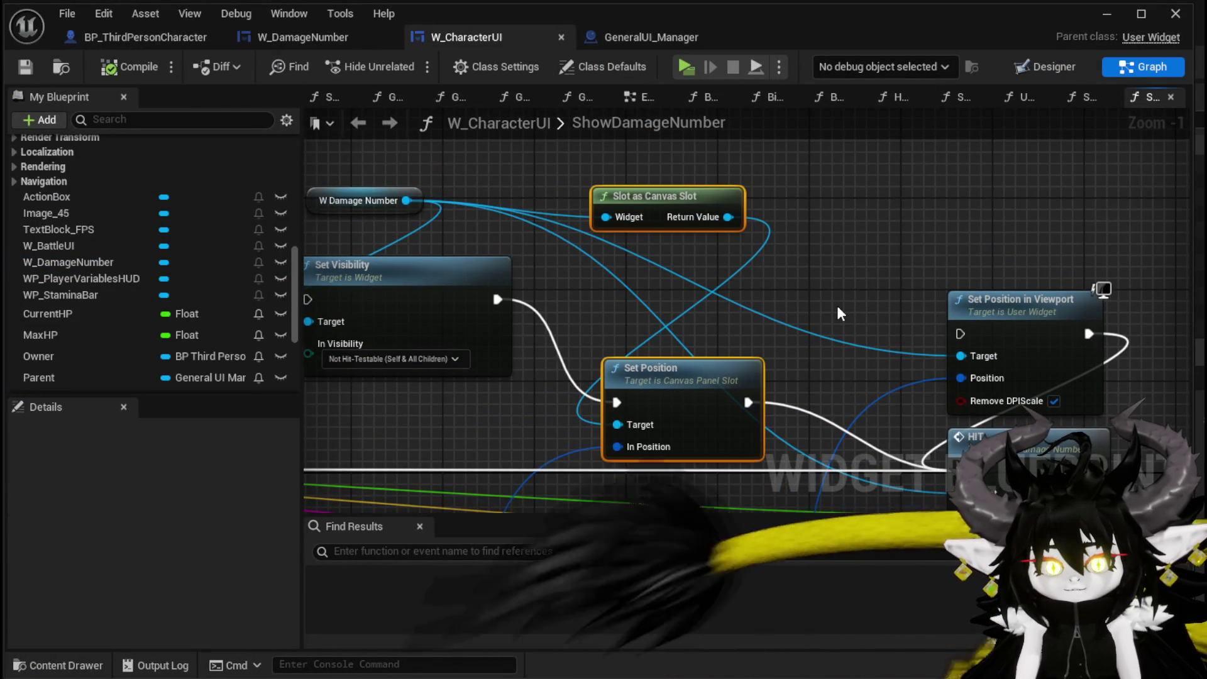
scroll(840, 312, "down", 3)
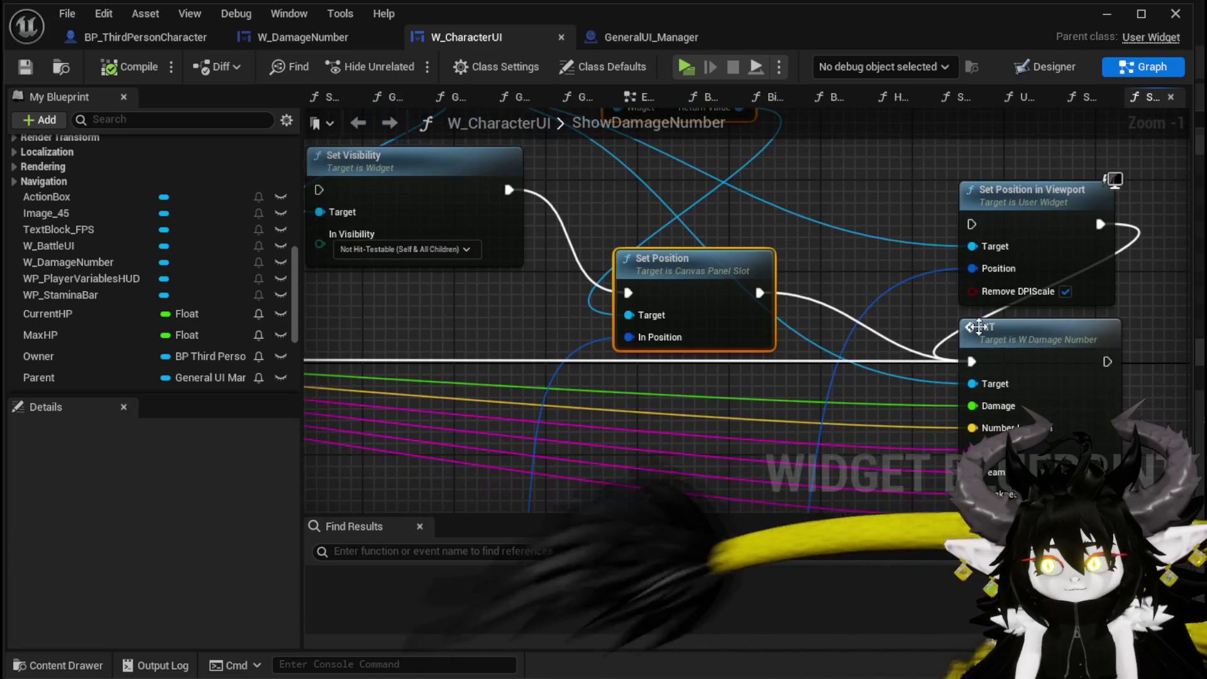
double_click(1016, 338)
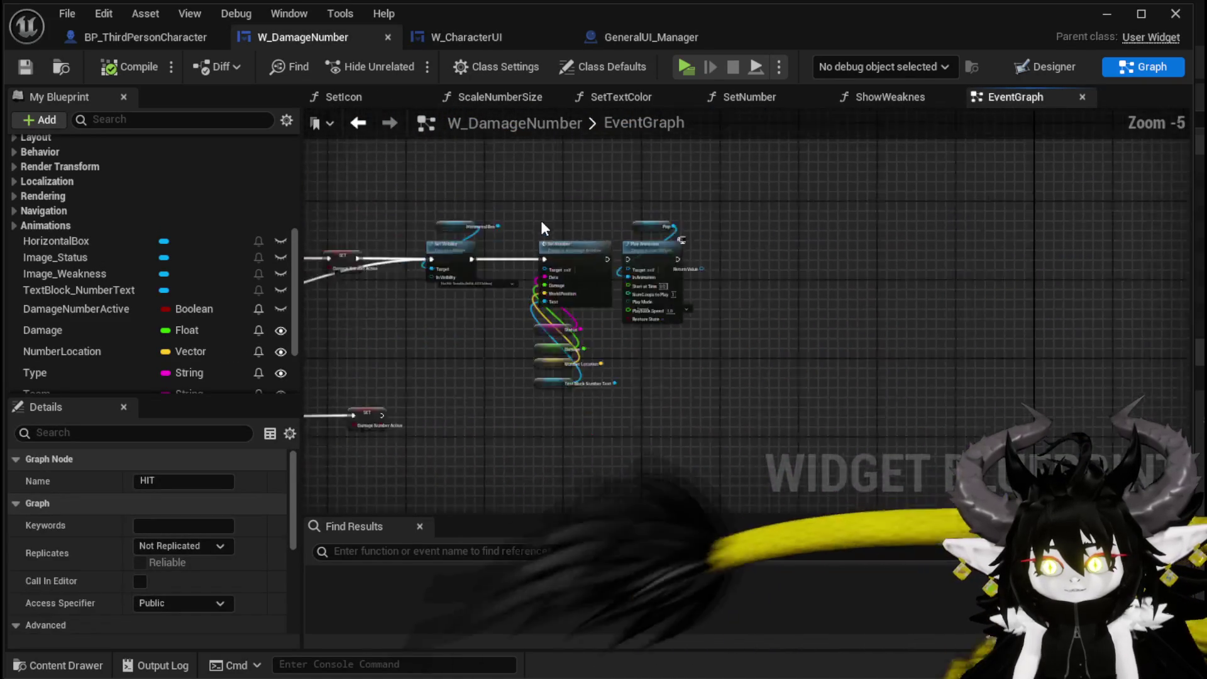
double_click(582, 264)
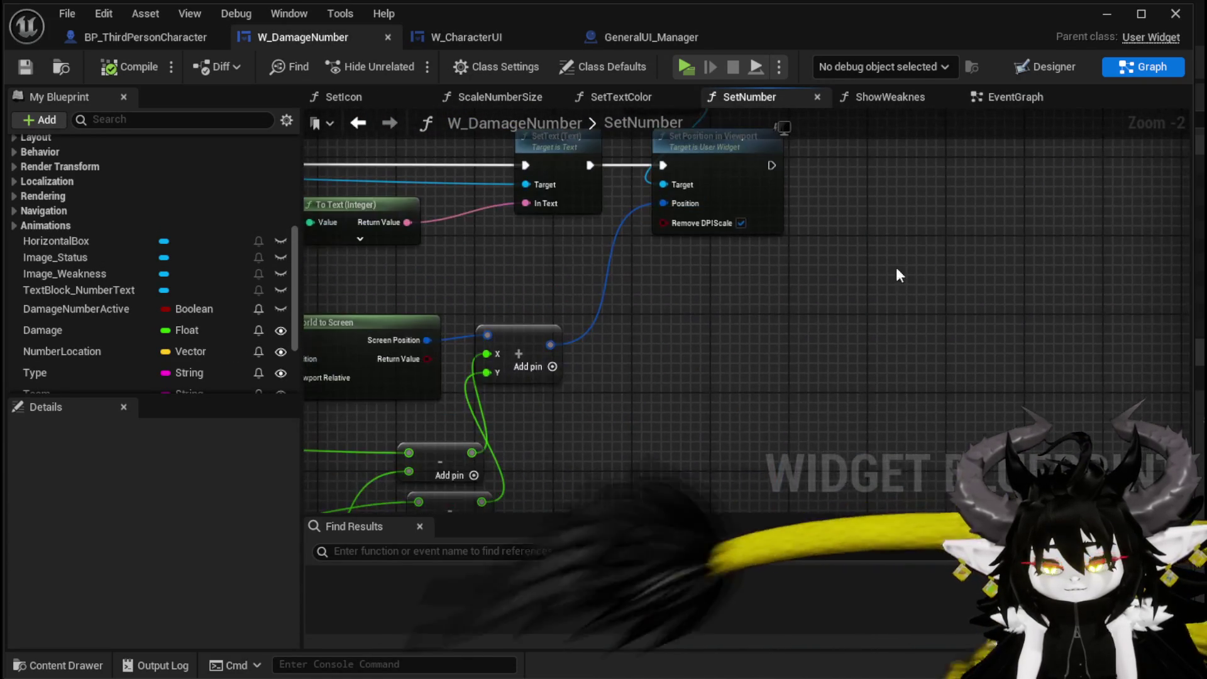
key("ctrl+v")
left_click_drag(949, 418, 830, 243)
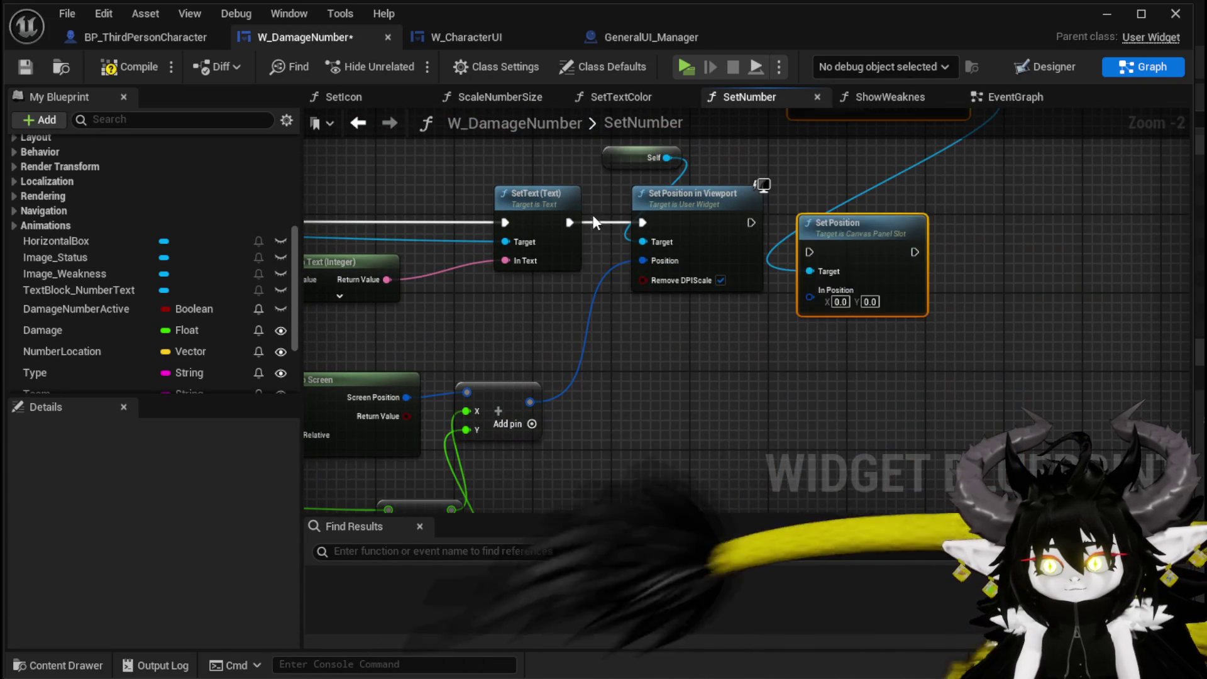
- Wire Set Position after Set Position in Viewport, feed it HorizontalBox, compile, and launch
left_click_drag(554, 226, 565, 224)
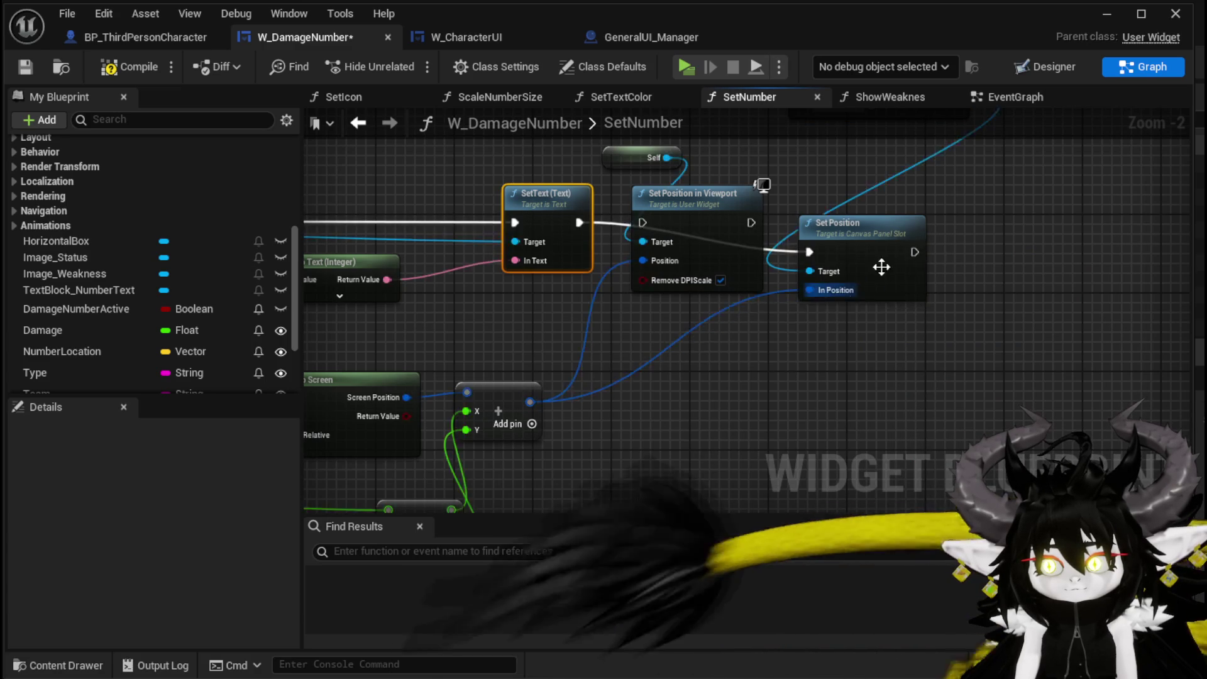
mouse_move(823, 385)
left_mouse_down()
mouse_move(854, 352)
mouse_move(877, 366)
left_mouse_up()
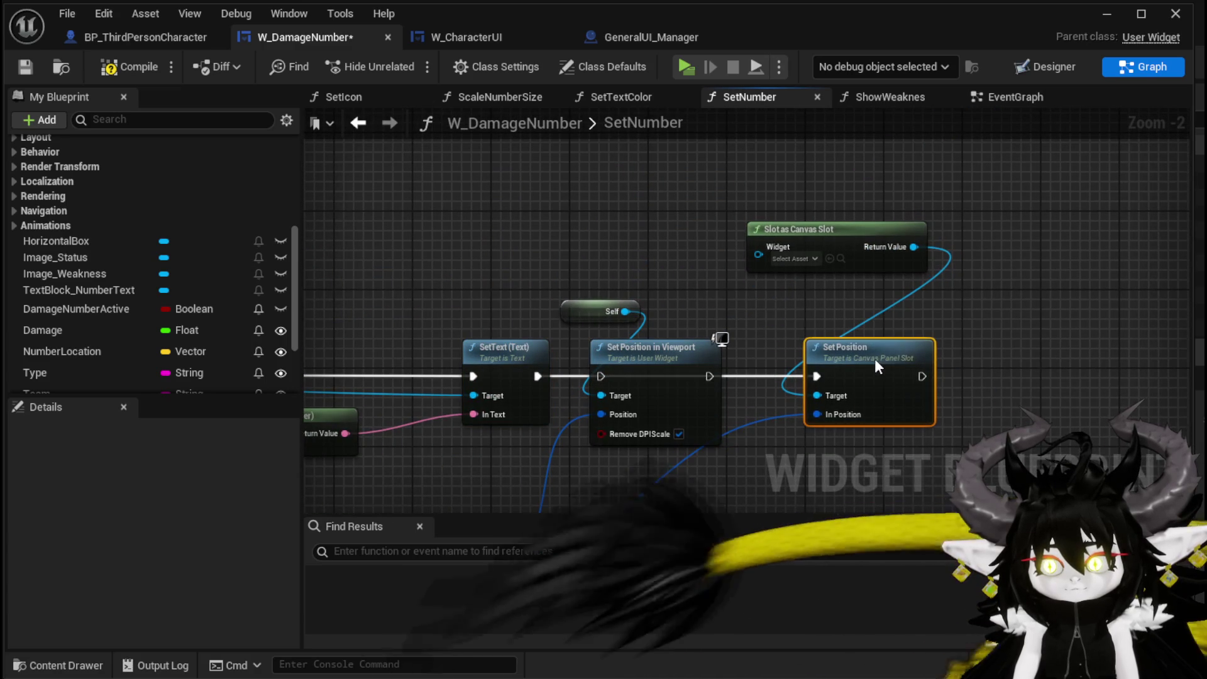
left_click_drag(127, 239, 757, 247)
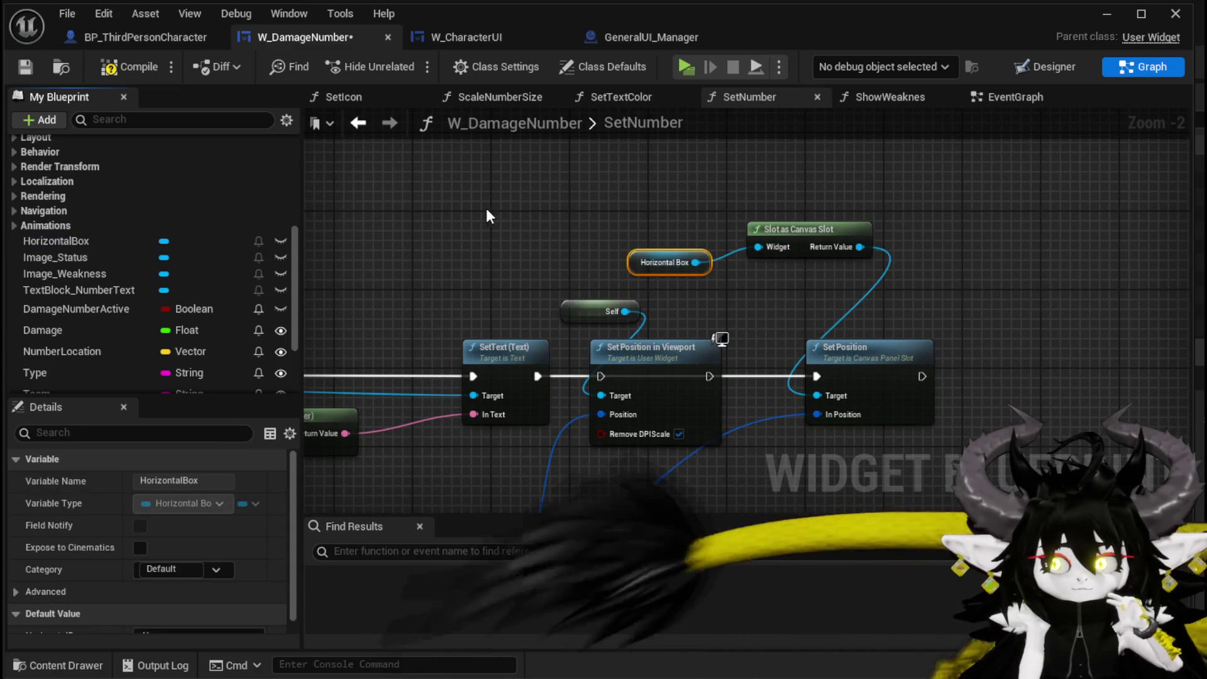
left_click(122, 70)
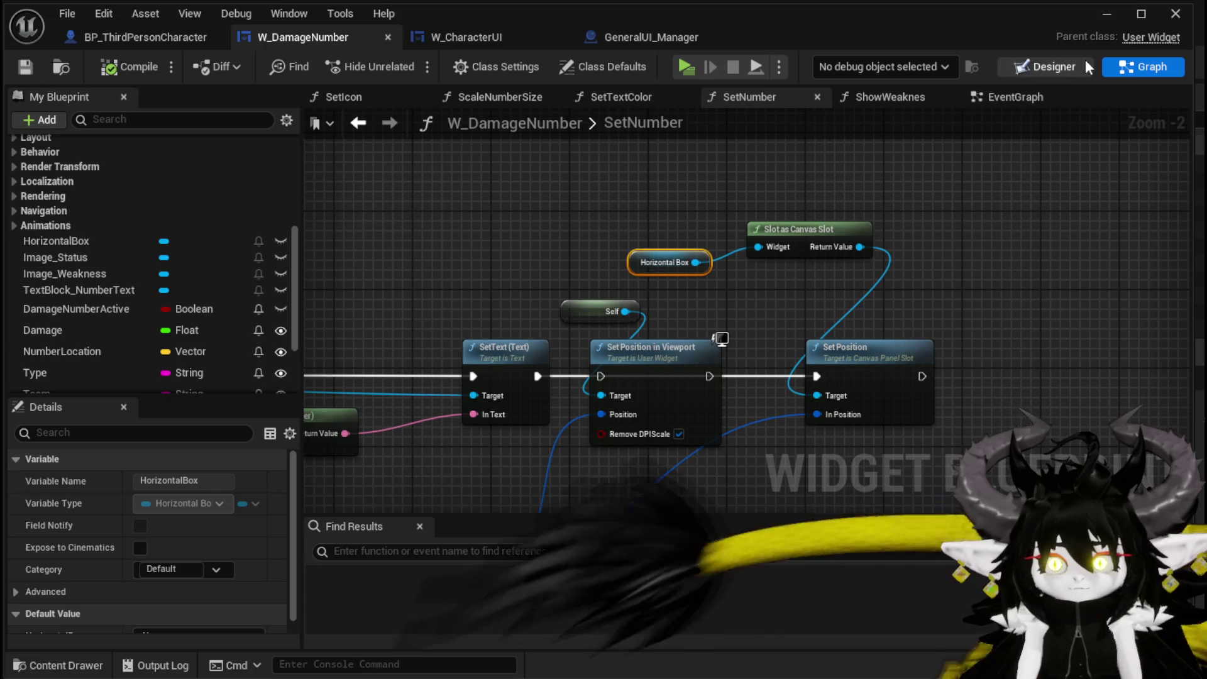
left_click(1107, 14)
- Run into the Slime_Fire battle, choose X, watch the 1,050 damage number, then close the preview
left_click(406, 63)
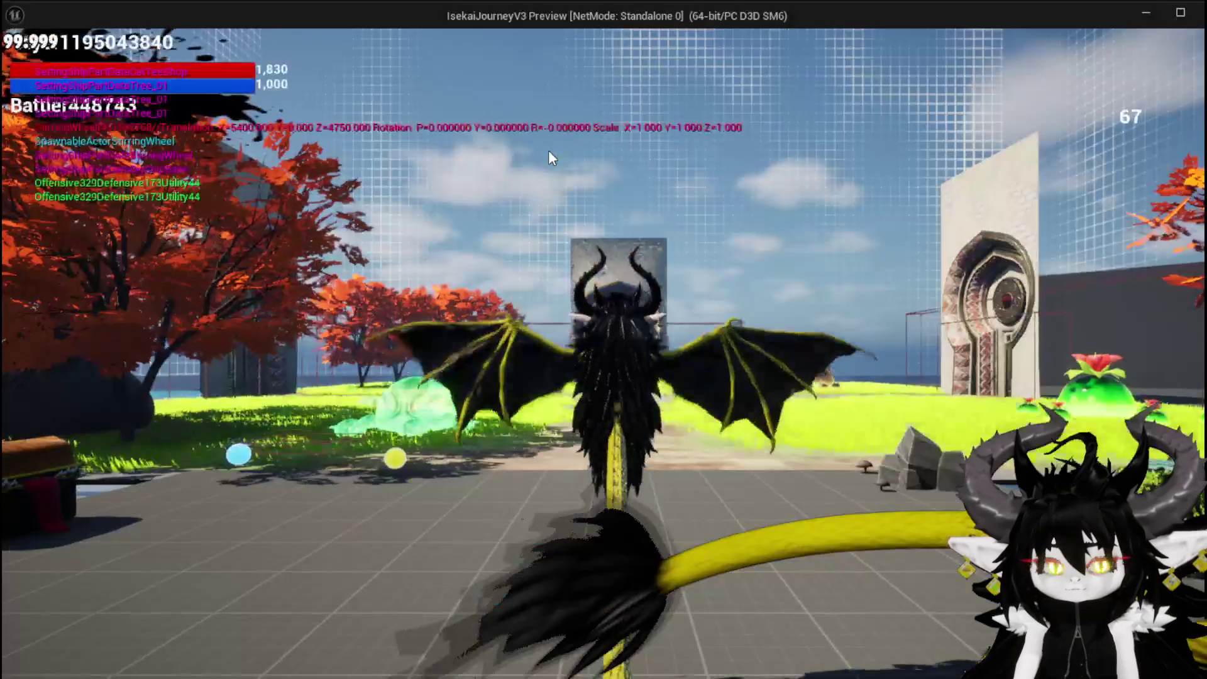
key("w")
key("space")
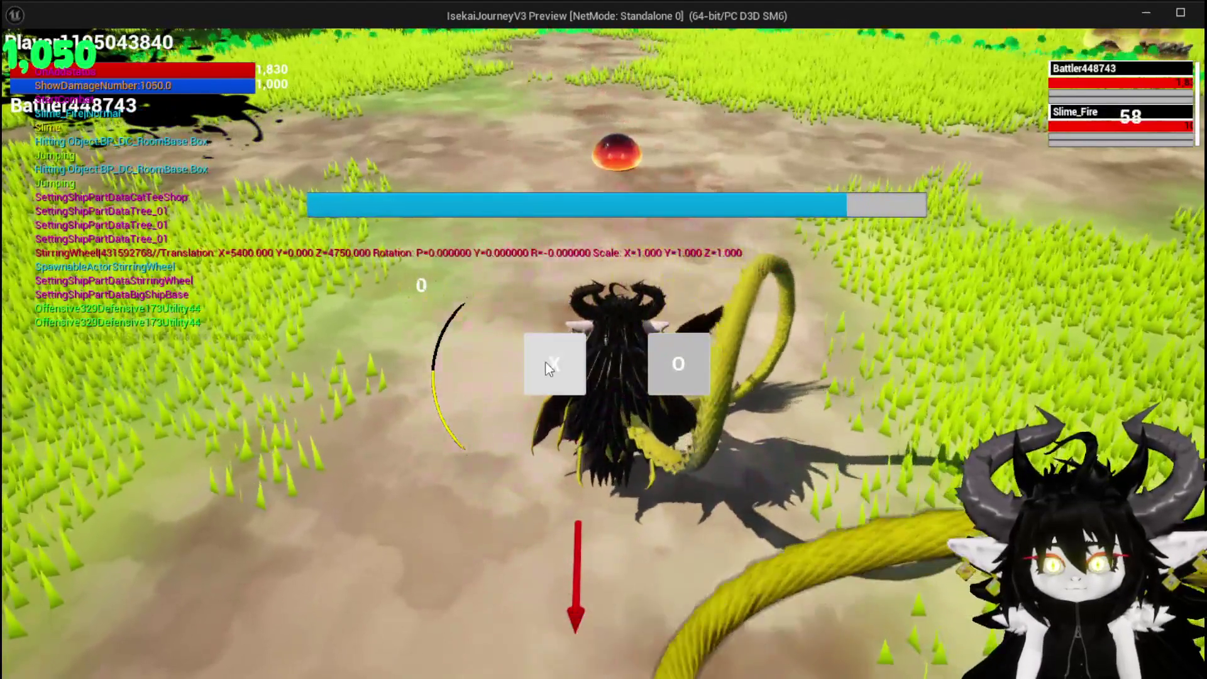
left_click(547, 363)
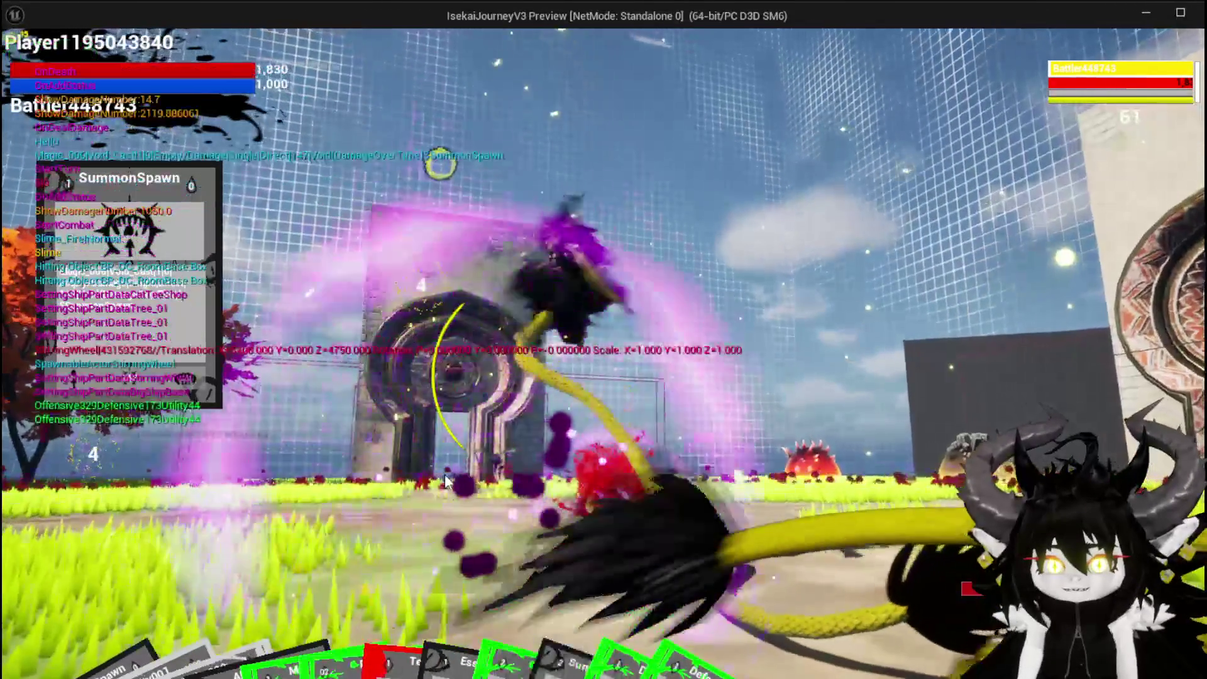
key("Escape")
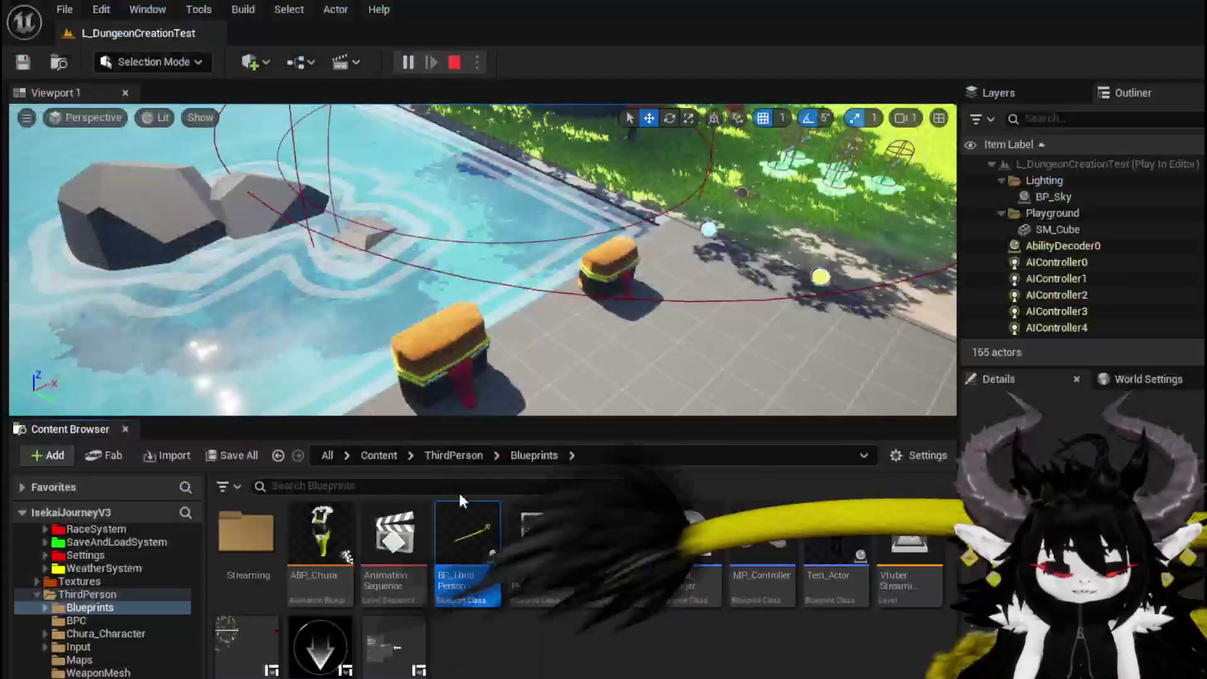
- Save, disconnect SetText from Set Position in Viewport, and wire the existing Print String into Set Position
left_click(23, 62)
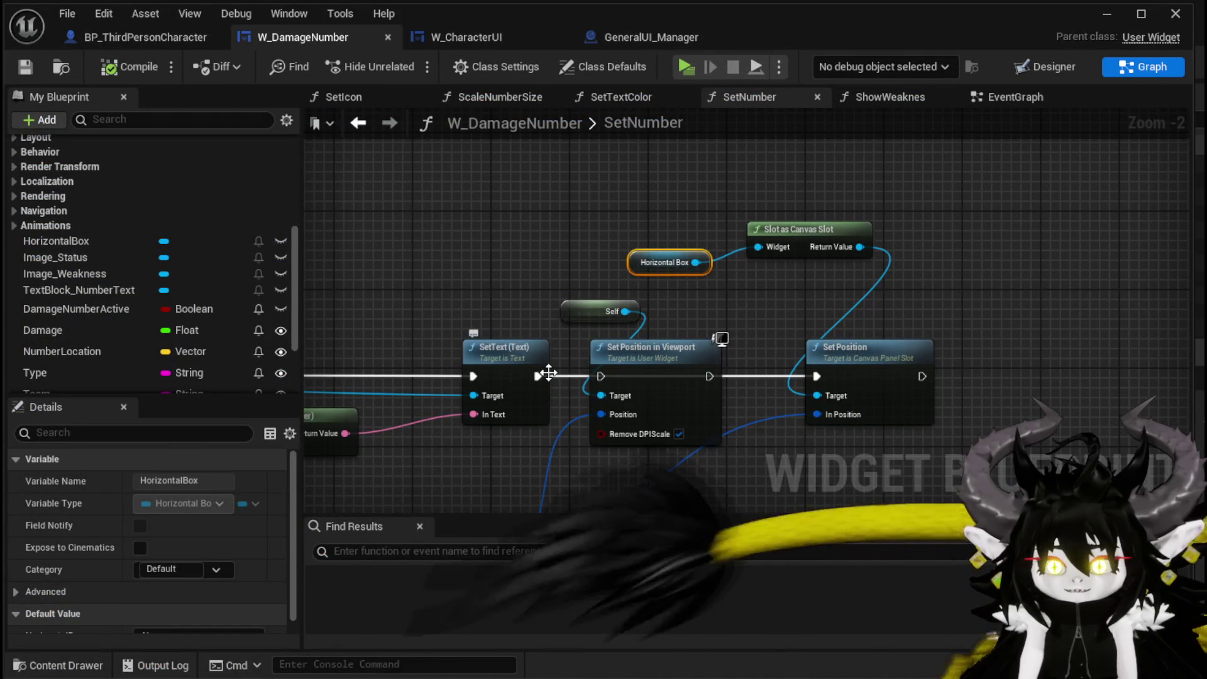
left_click(539, 376, "alt")
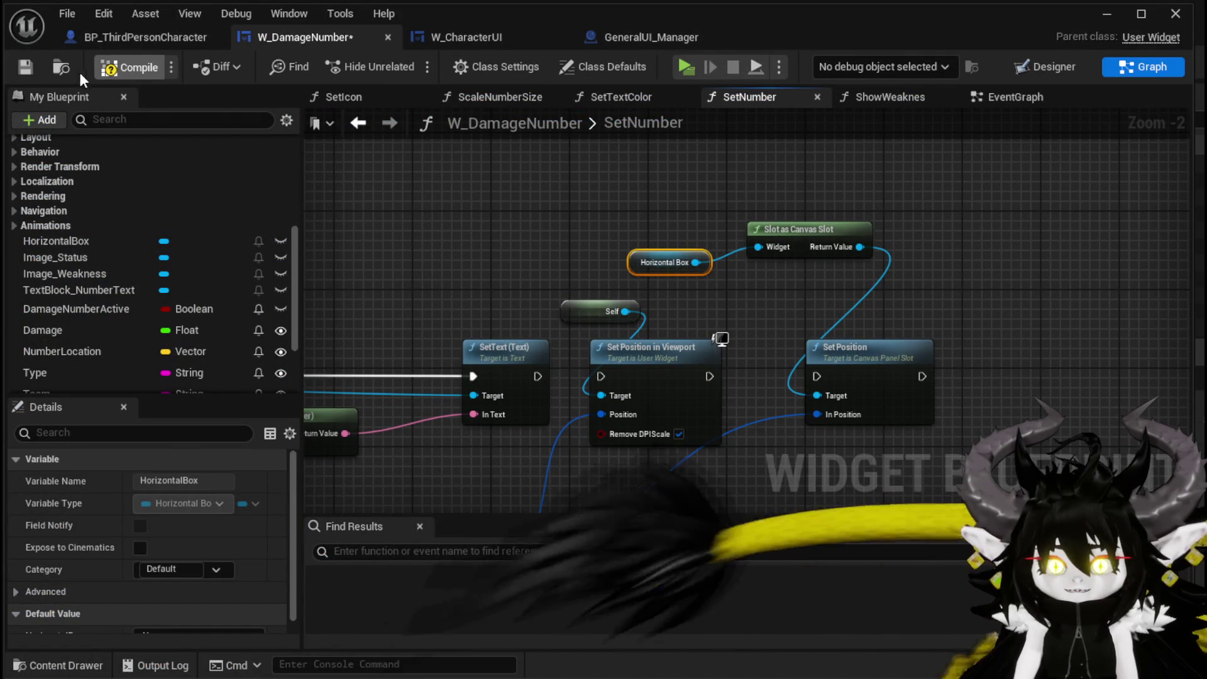
left_click(459, 37)
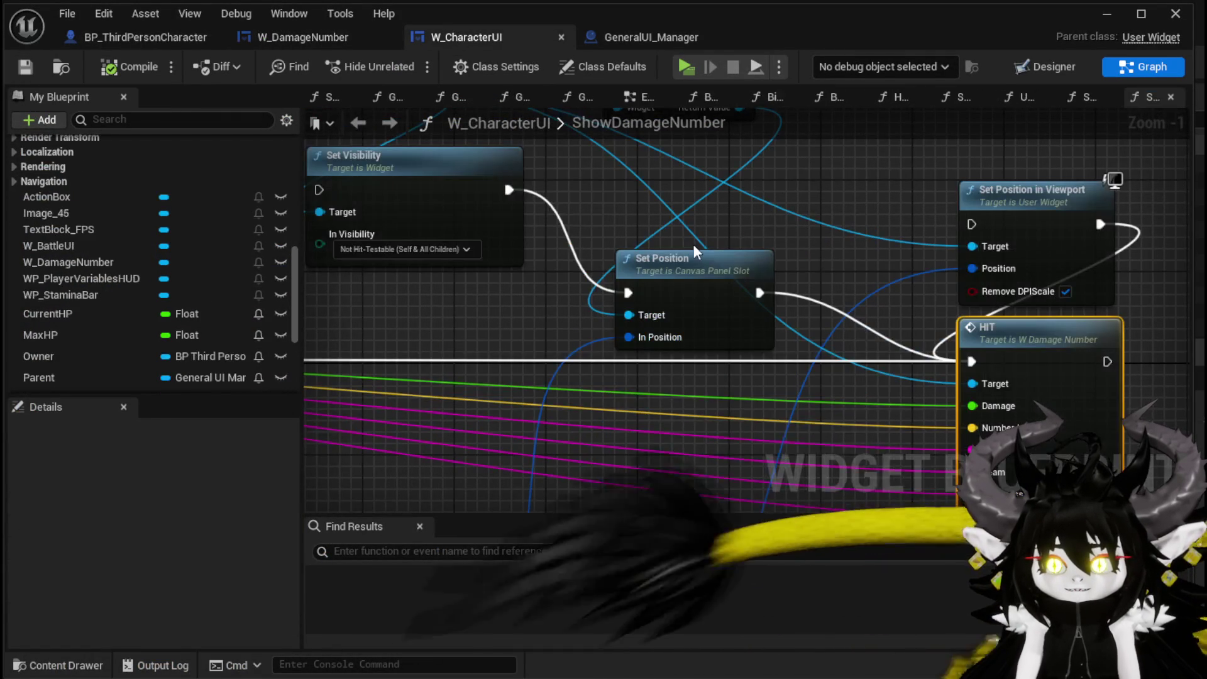
scroll(769, 210, "down", 2)
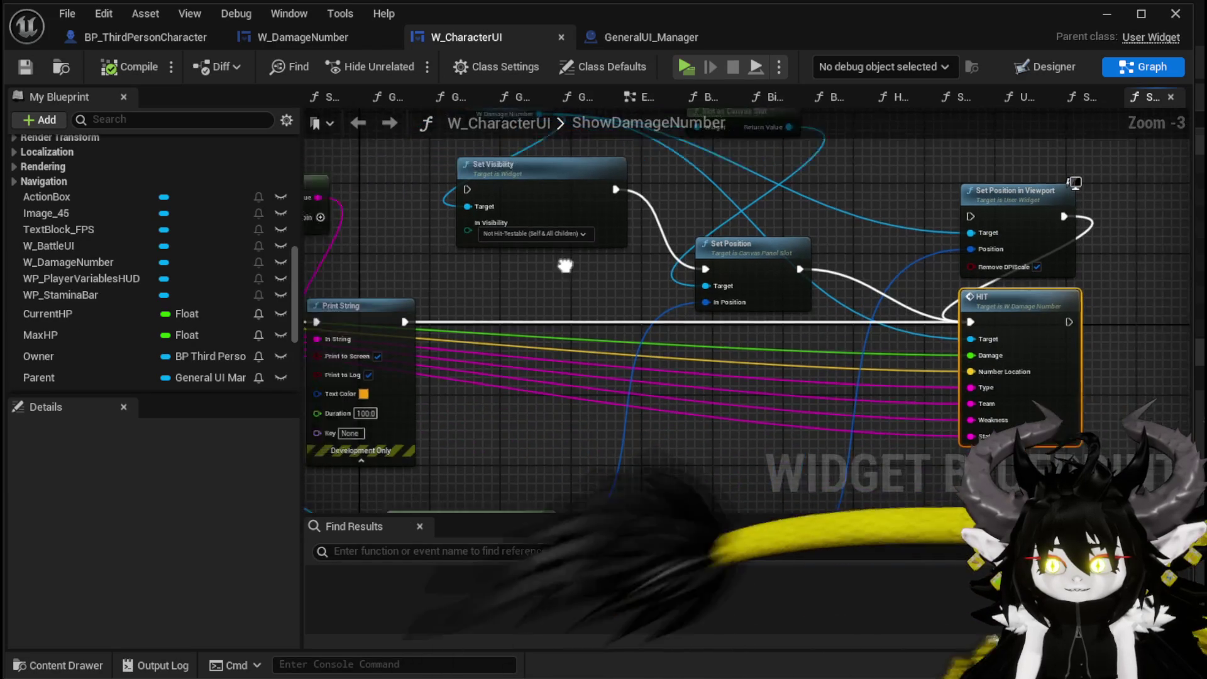
left_click_drag(797, 305, 812, 309)
left_click(782, 271)
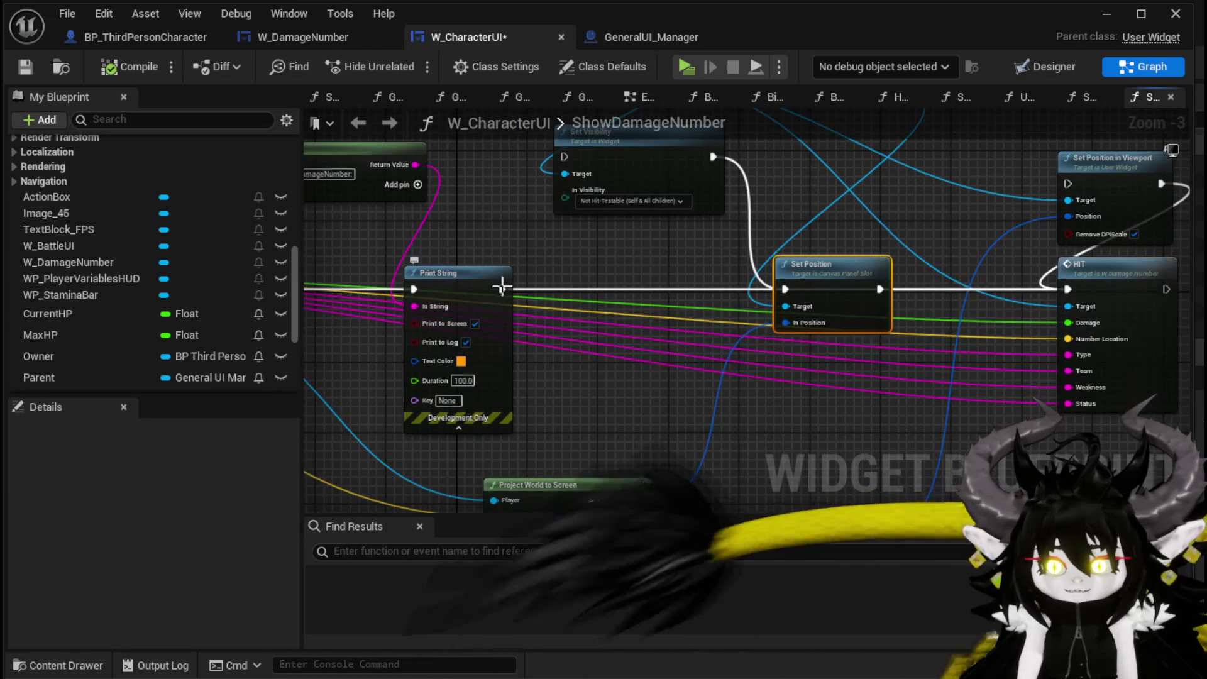
left_click(459, 277)
left_click_drag(501, 289, 500, 294)
left_click_drag(787, 289, 786, 289)
- Add a second Print String that prints Project World to Screen's Screen Position
mouse_move(663, 269)
left_mouse_down()
mouse_move(815, 322)
mouse_move(736, 399)
left_mouse_up()
left_click_drag(605, 267, 699, 275)
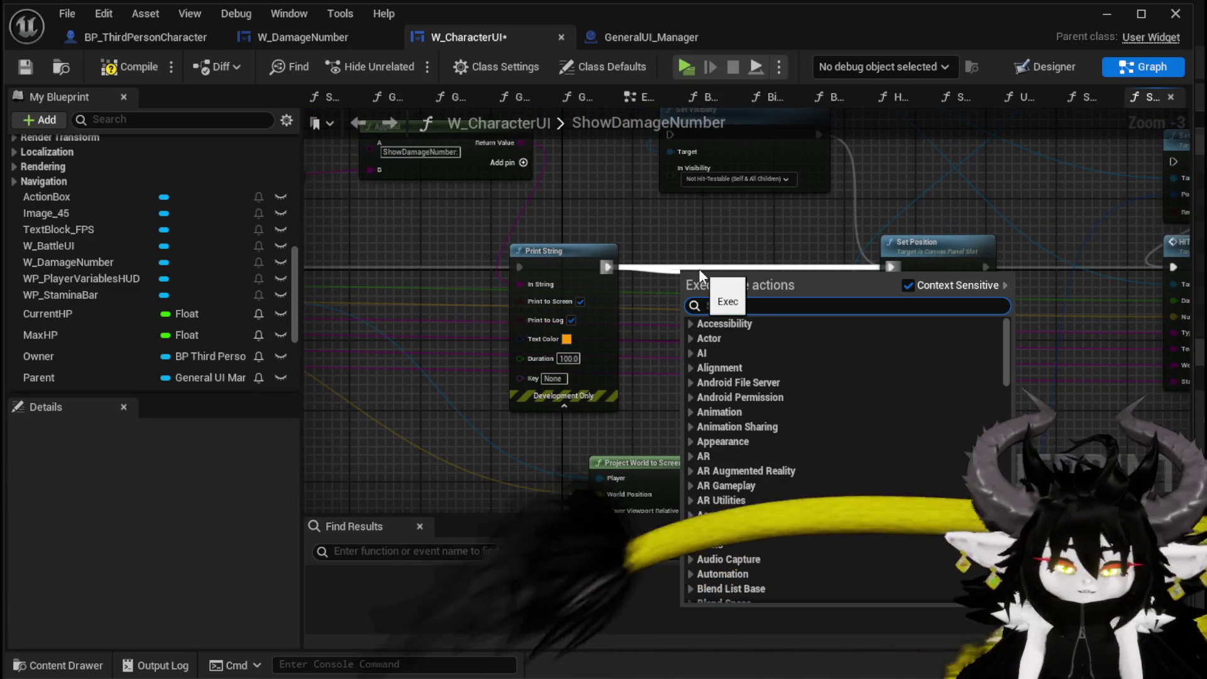
type("String")
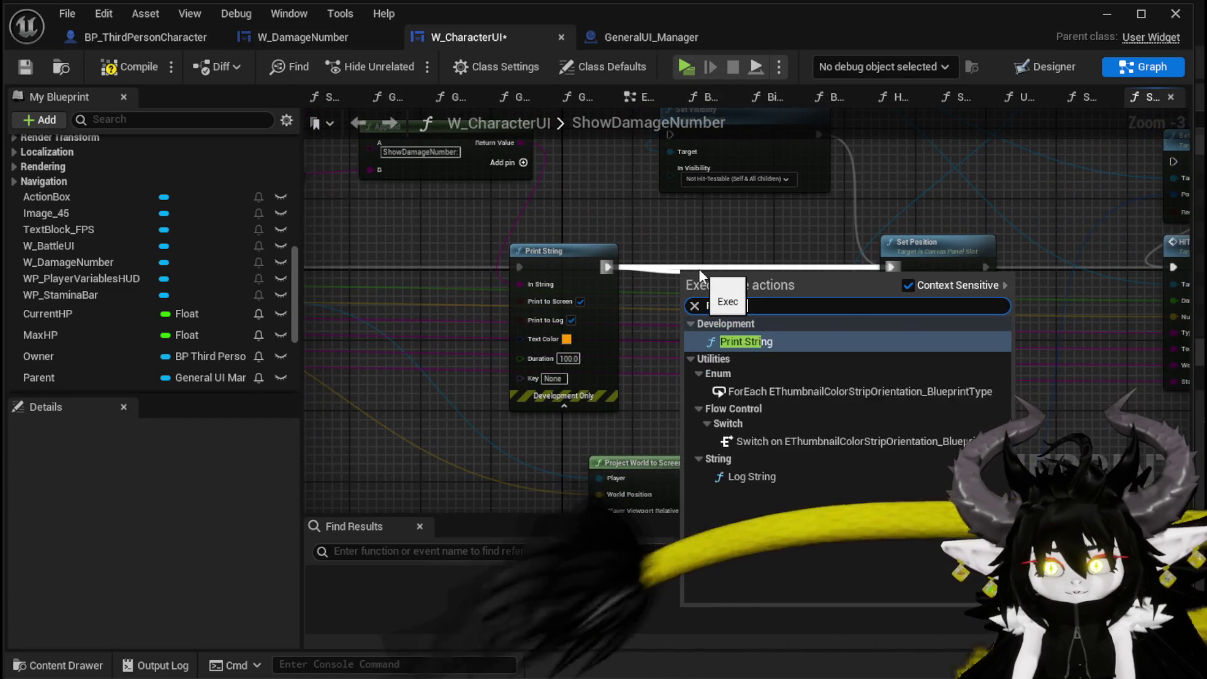
key("Return")
left_click_drag(747, 478, 688, 310)
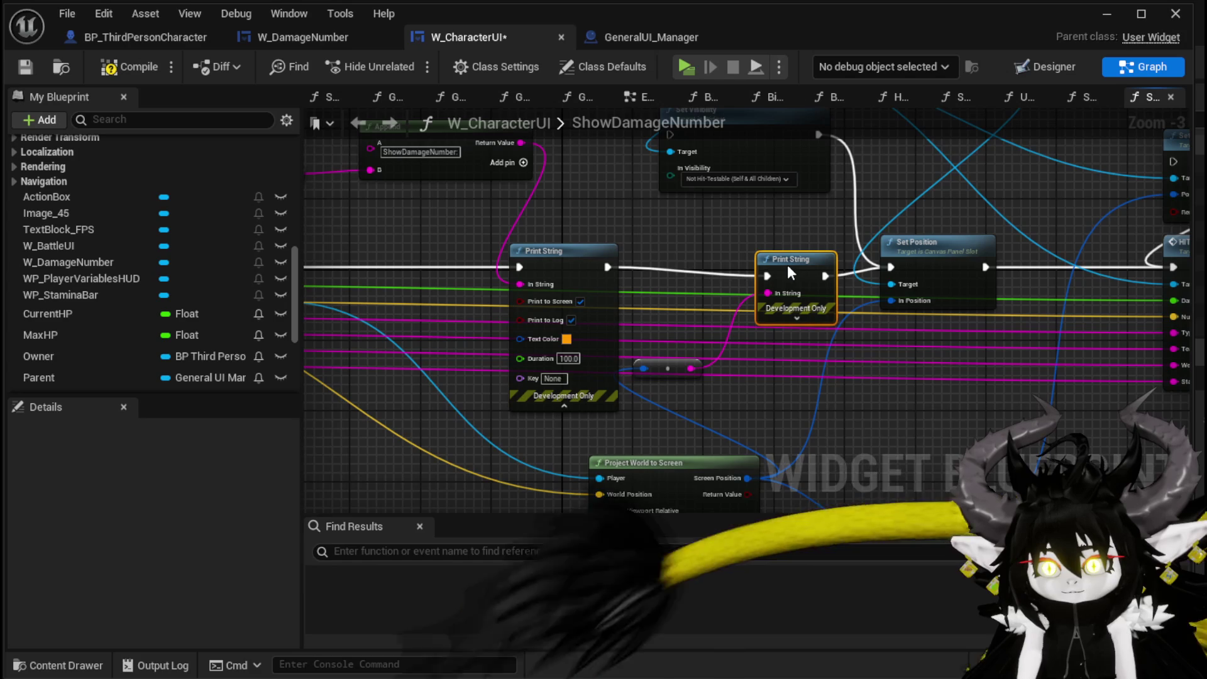
- Set the new Print String's text colour to magenta and duration to 180.0, then launch the game
left_click(797, 318)
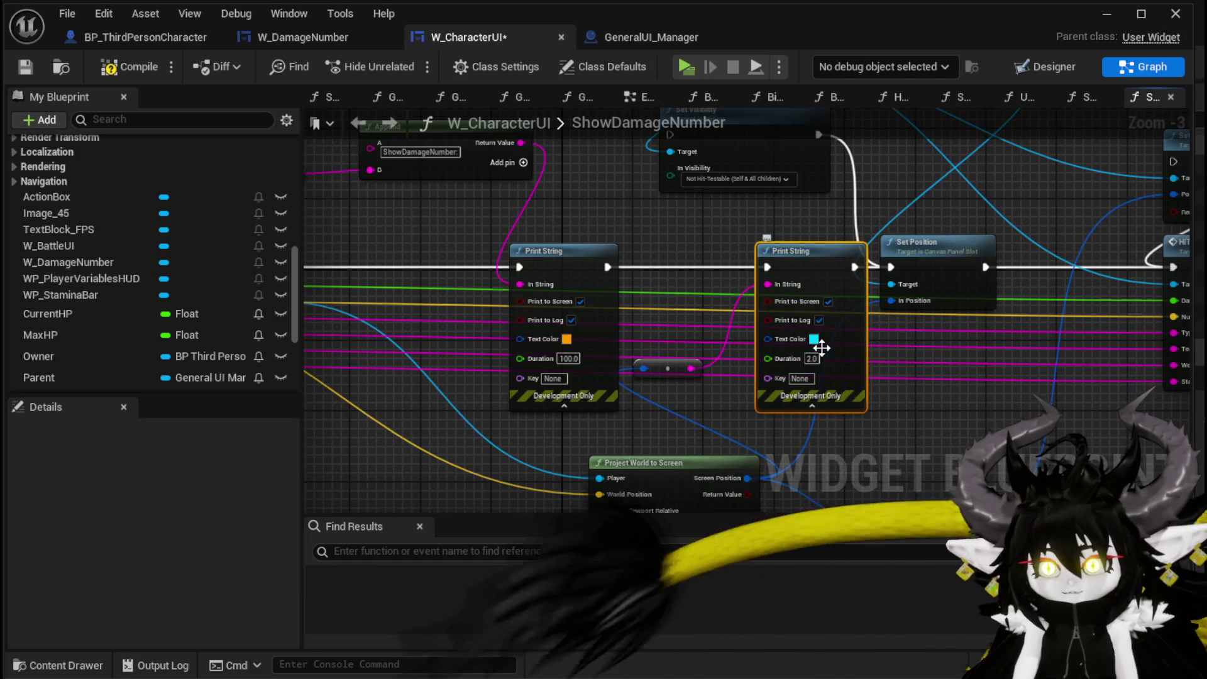
left_click(814, 339)
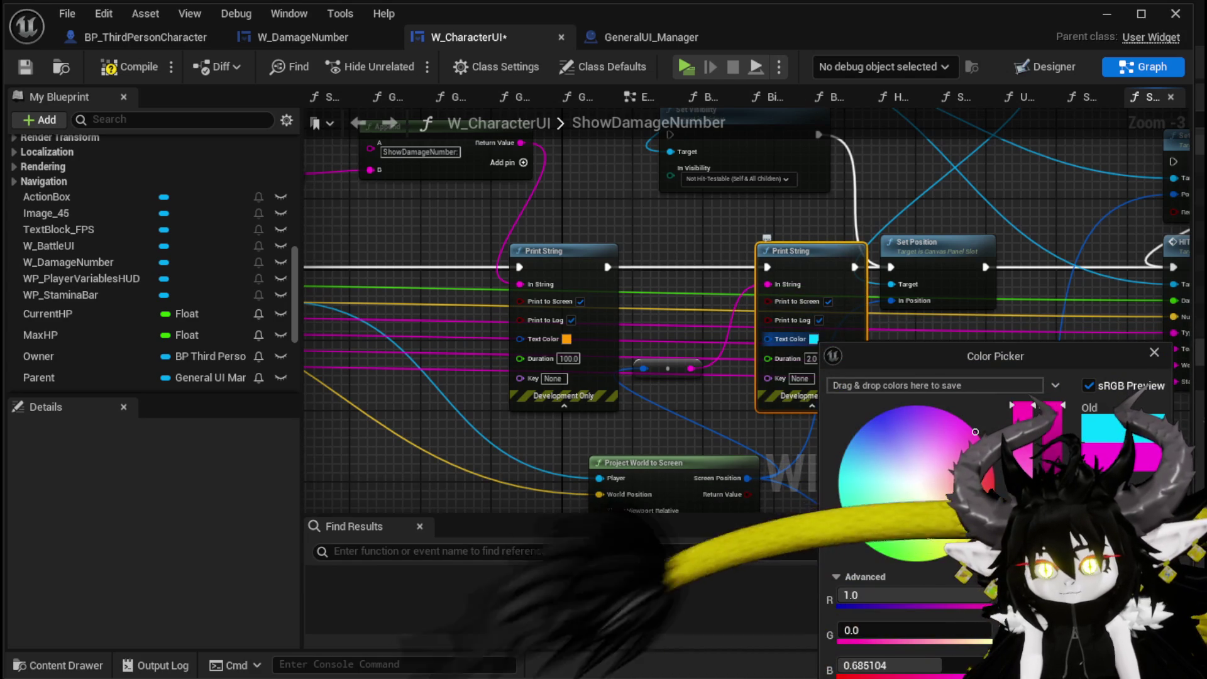
key("Return")
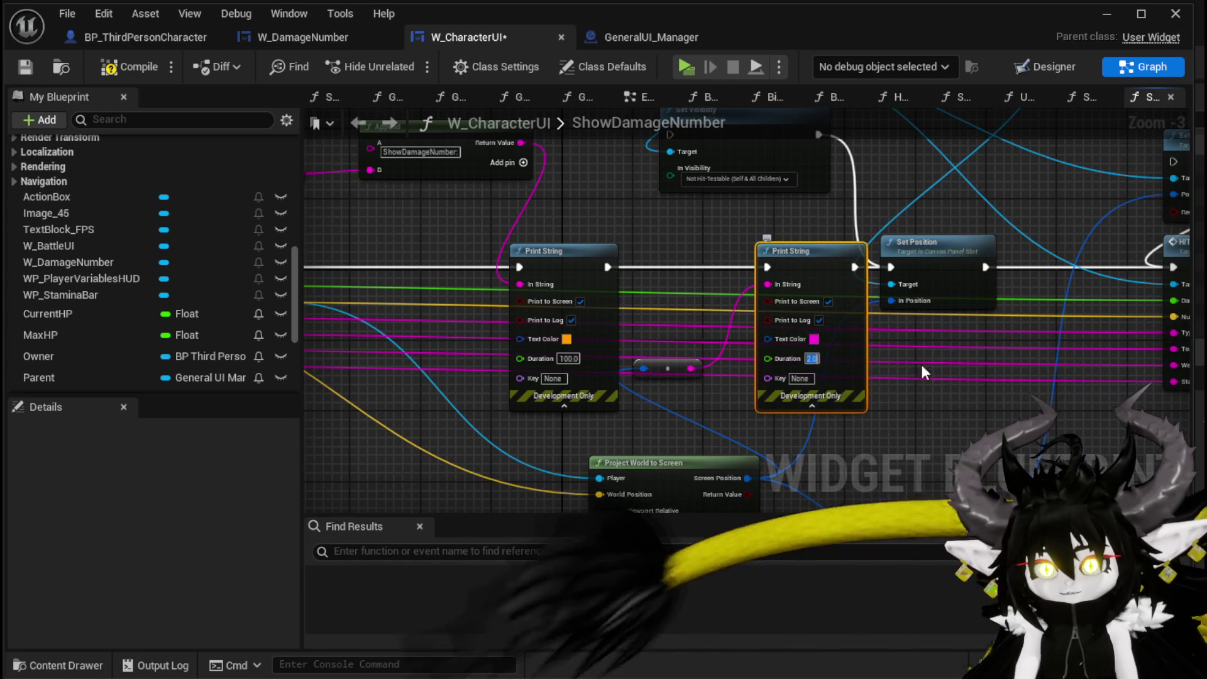
type("180.0")
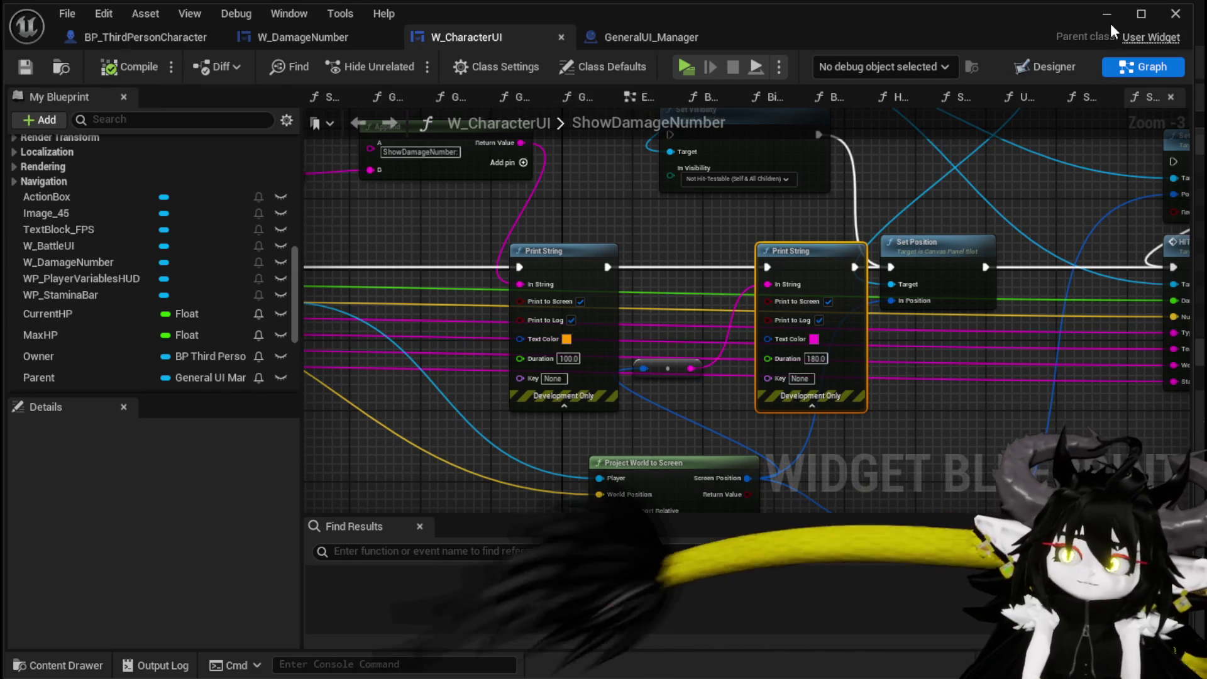
left_click(1108, 15)
left_click(408, 60)
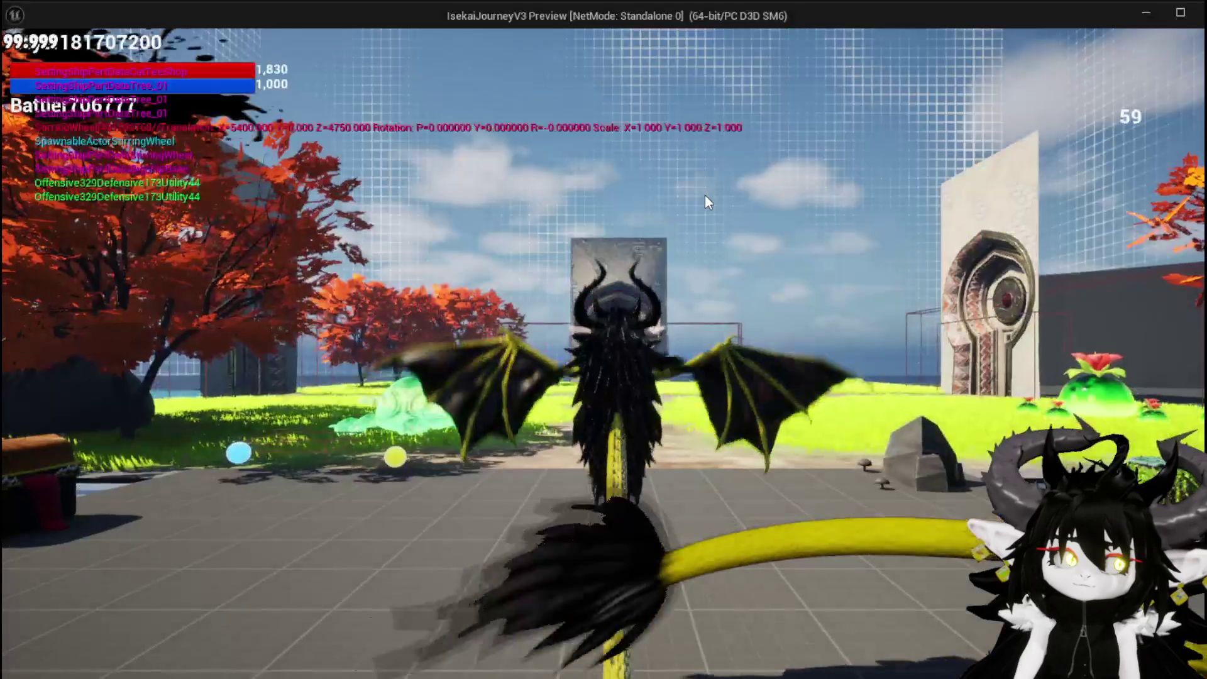
- Glide toward the red slime to test the printed screen positions, stop, and save the map
left_click(706, 196)
key("space")
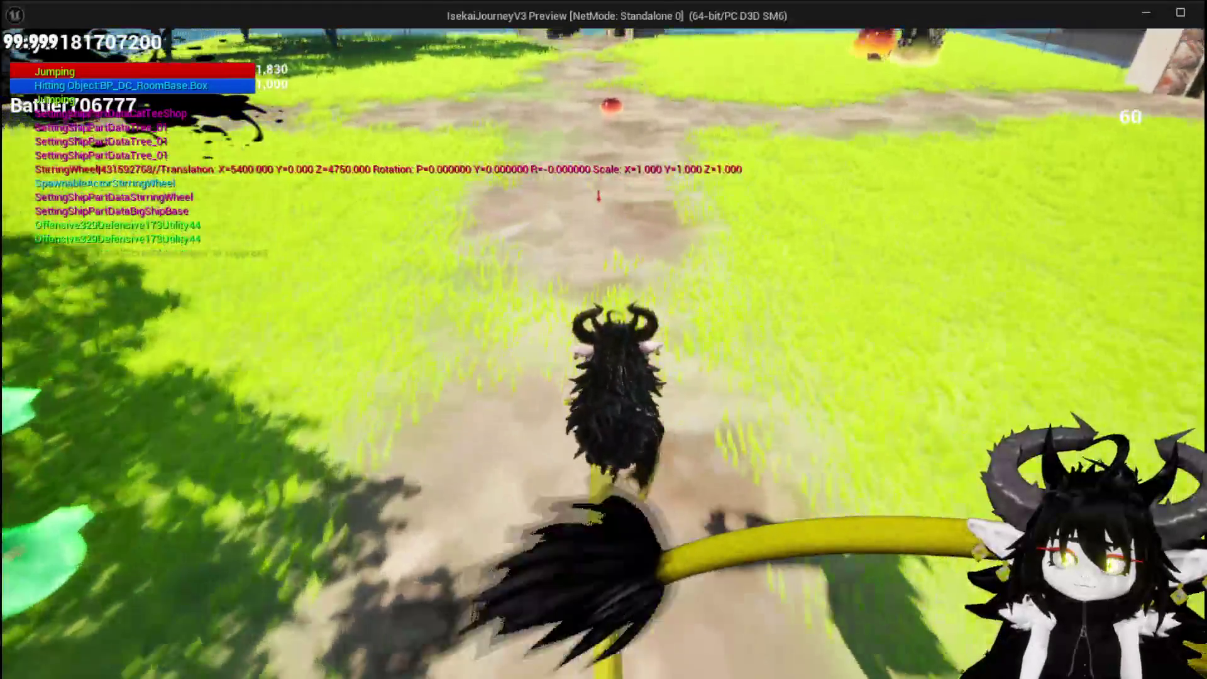
key("space")
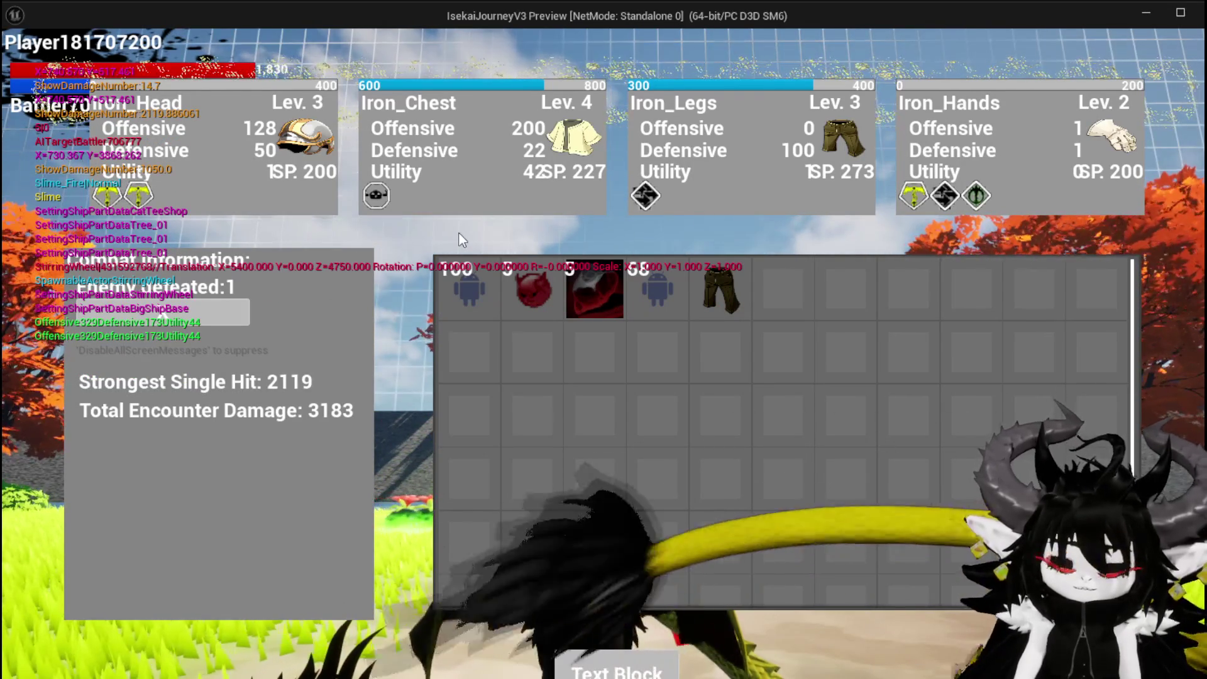
key("Escape")
left_click(24, 61)
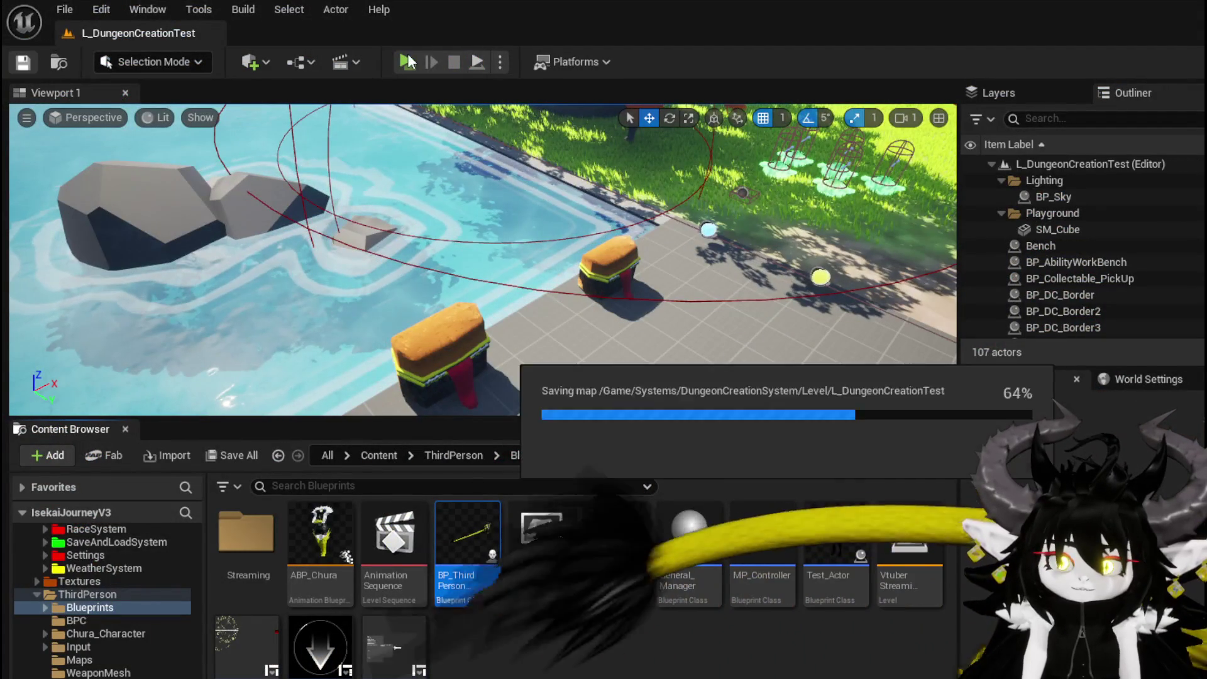
- Run a second combat test, stop the session, and return to the W_CharacterUI blueprint
left_click(408, 62)
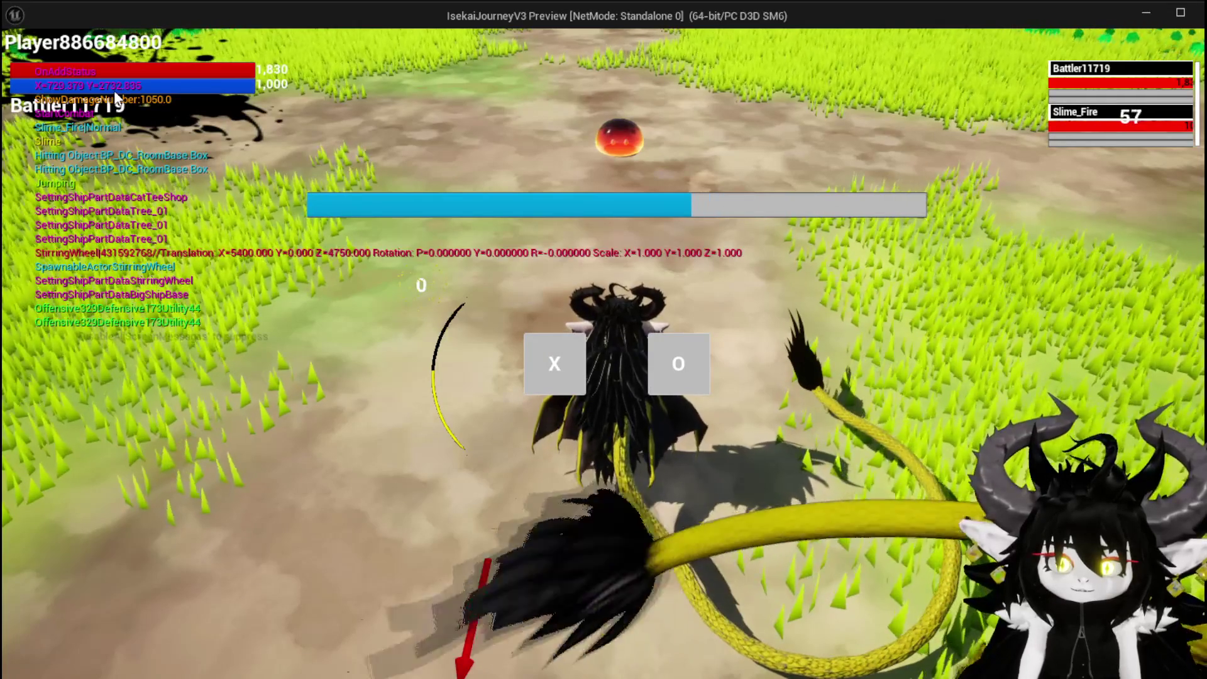
key("alt+Tab")
key("Escape")
key("ctrl+s")
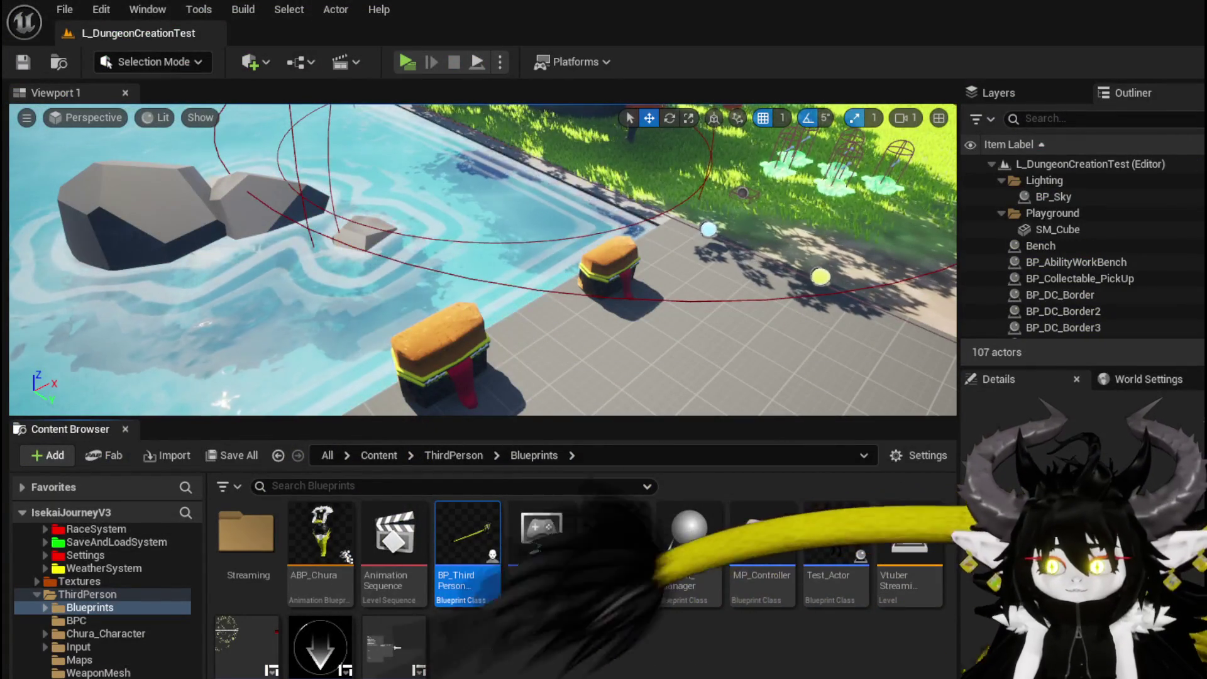
key("alt+Tab")
- Set the screen-position Add node's Y to 800, compile the widget, and start the game preview
left_click_drag(665, 247, 706, 195)
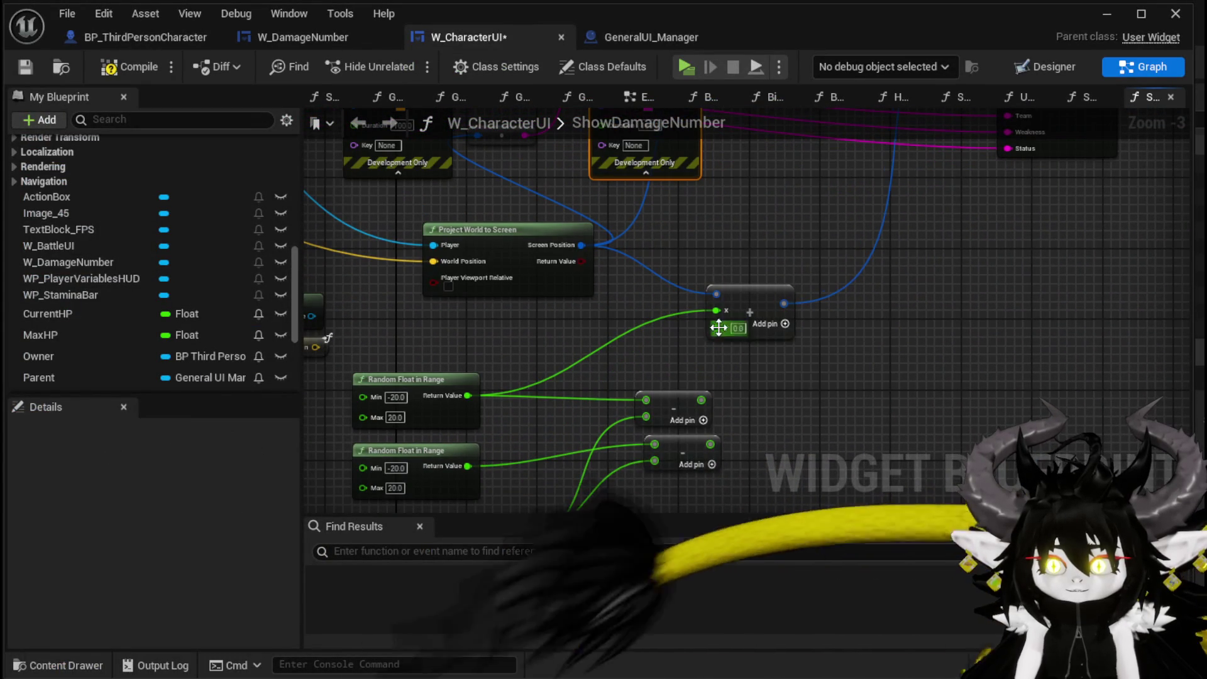
type("800")
left_click(876, 391)
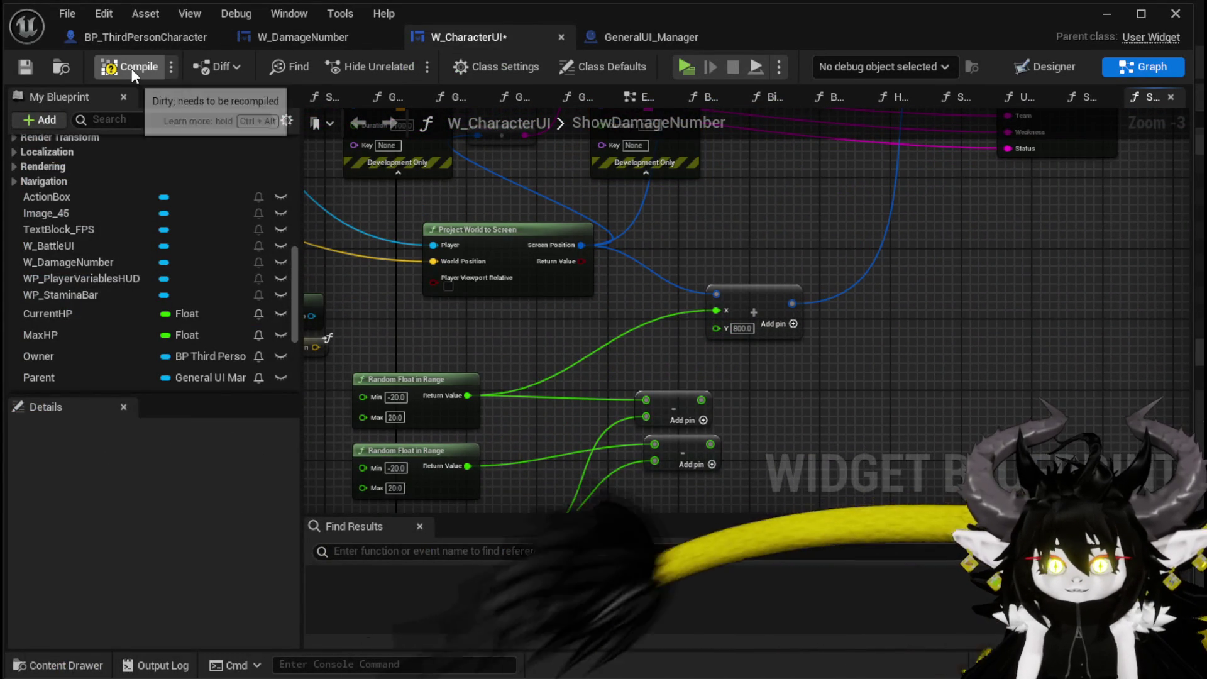
left_click(131, 68)
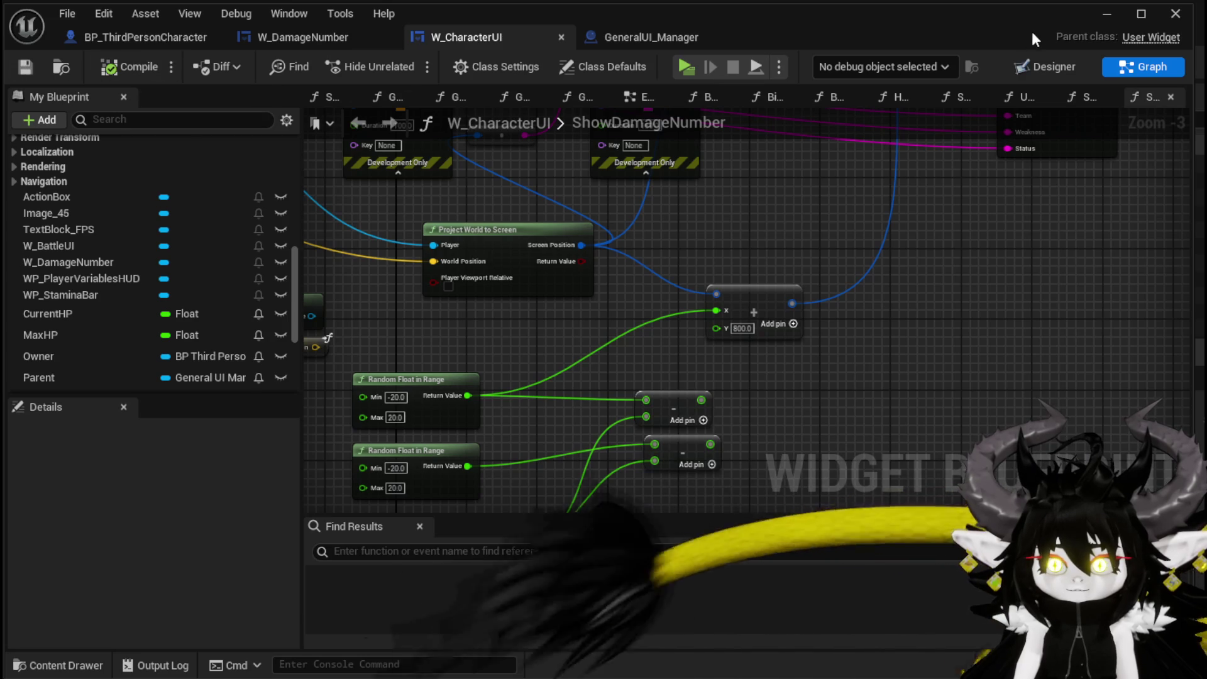
left_click(1105, 13)
left_click(407, 62)
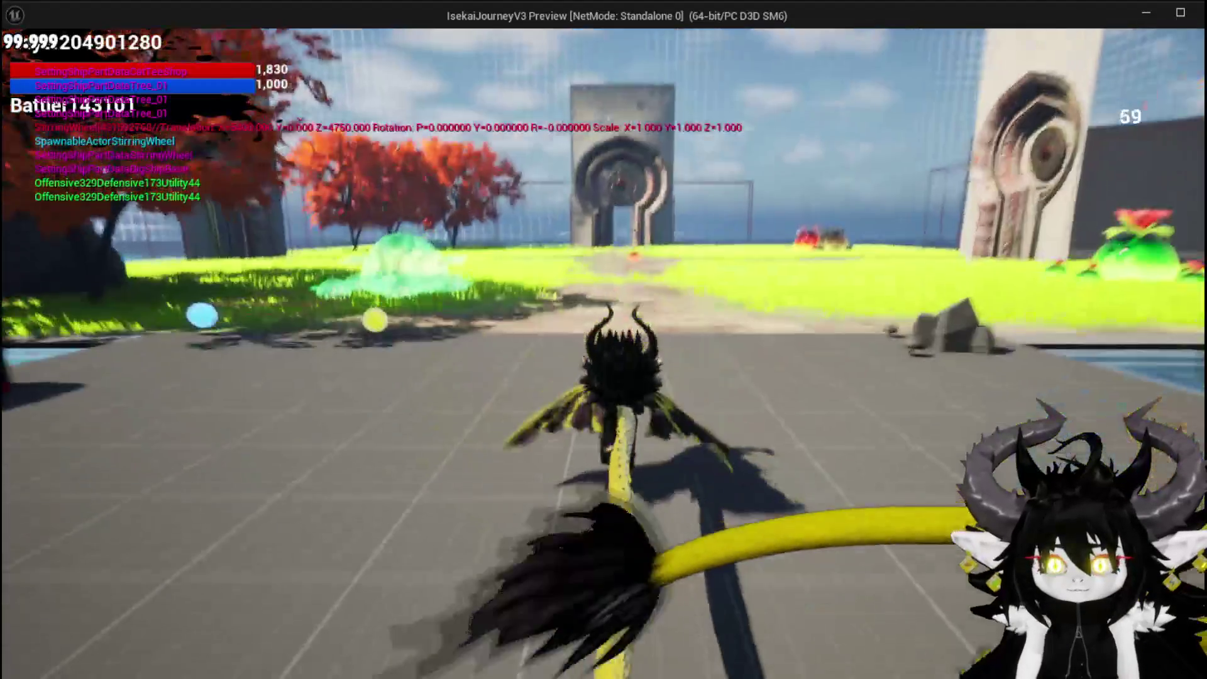
- Run into Slime_Fire, begin the battle, play a card to check damage numbers, then stop the preview
key("w")
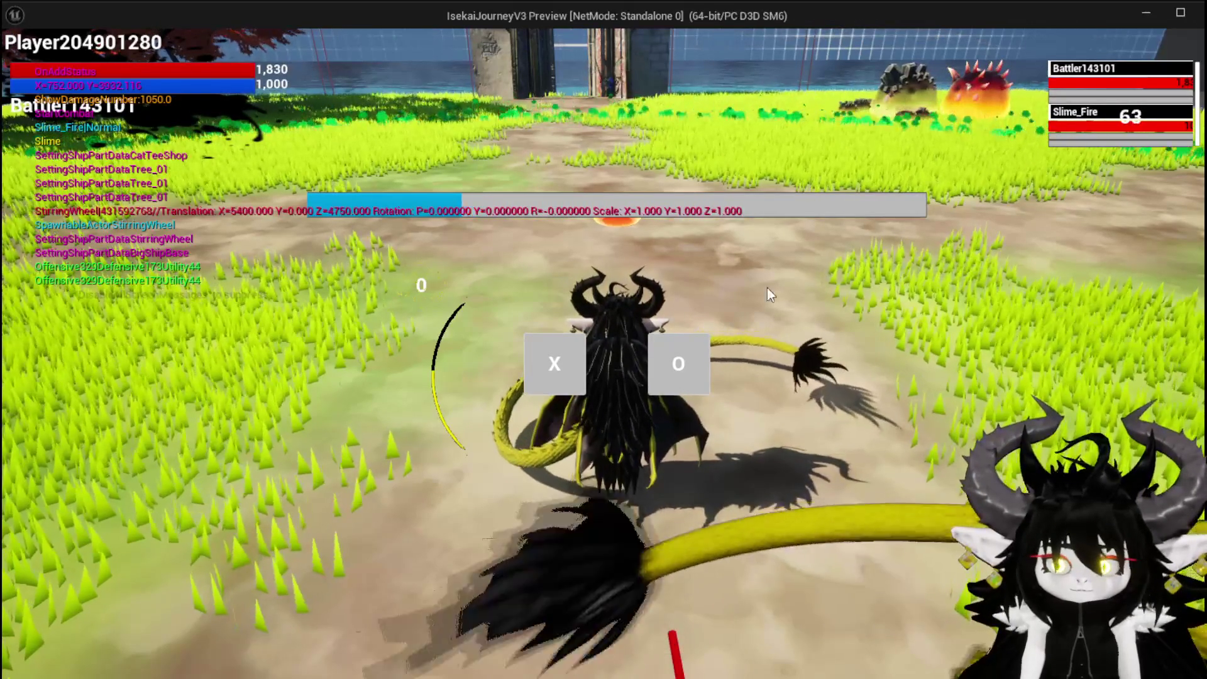
left_click(574, 363)
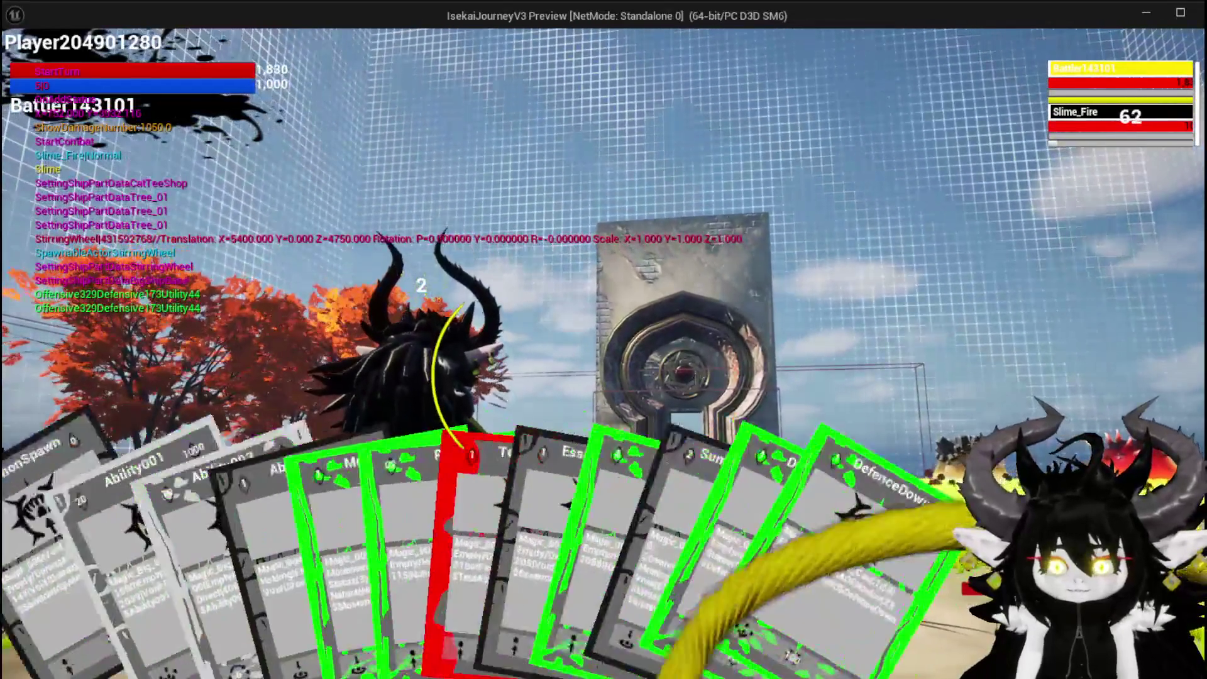
left_click(130, 616)
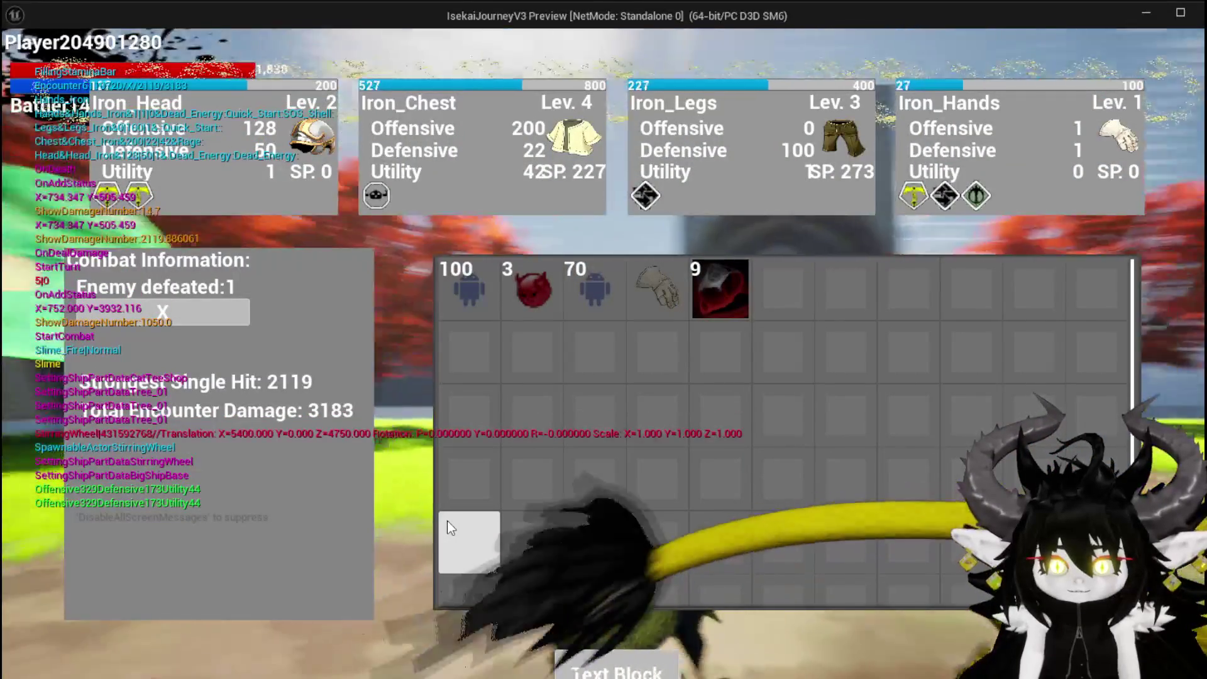
key("Escape")
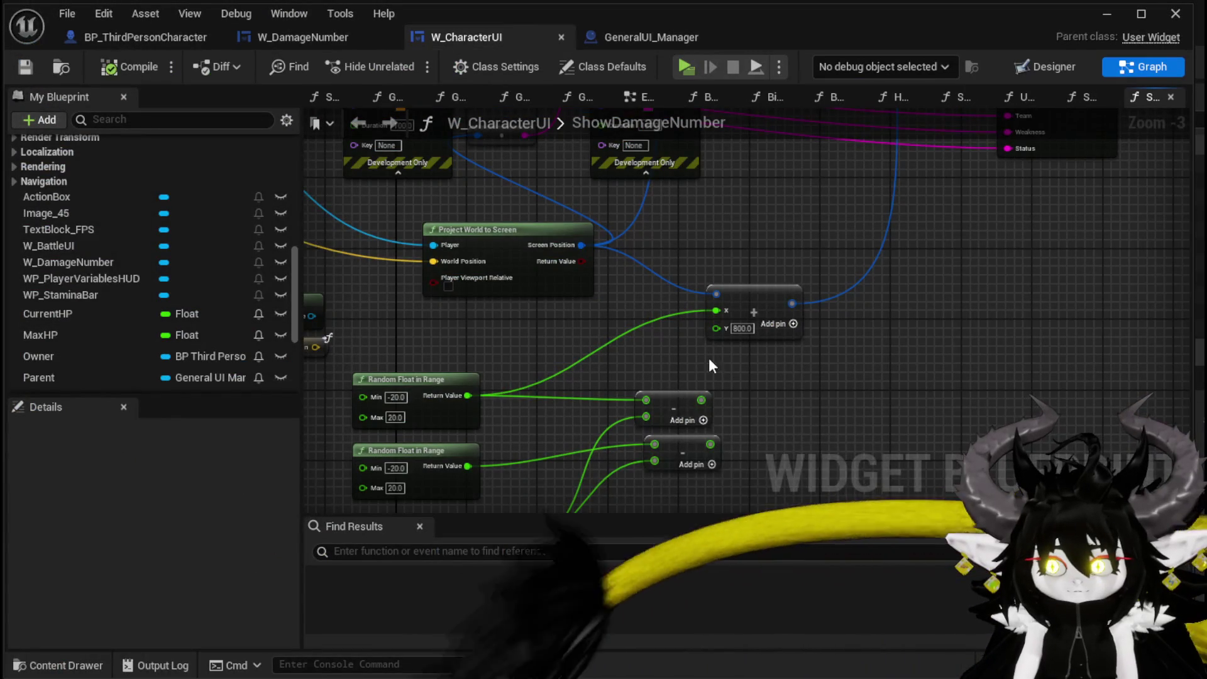
- Rewire Random Float in Range's Return Value into the Add node's X pin, then return to the level editor
left_click(723, 311, "alt")
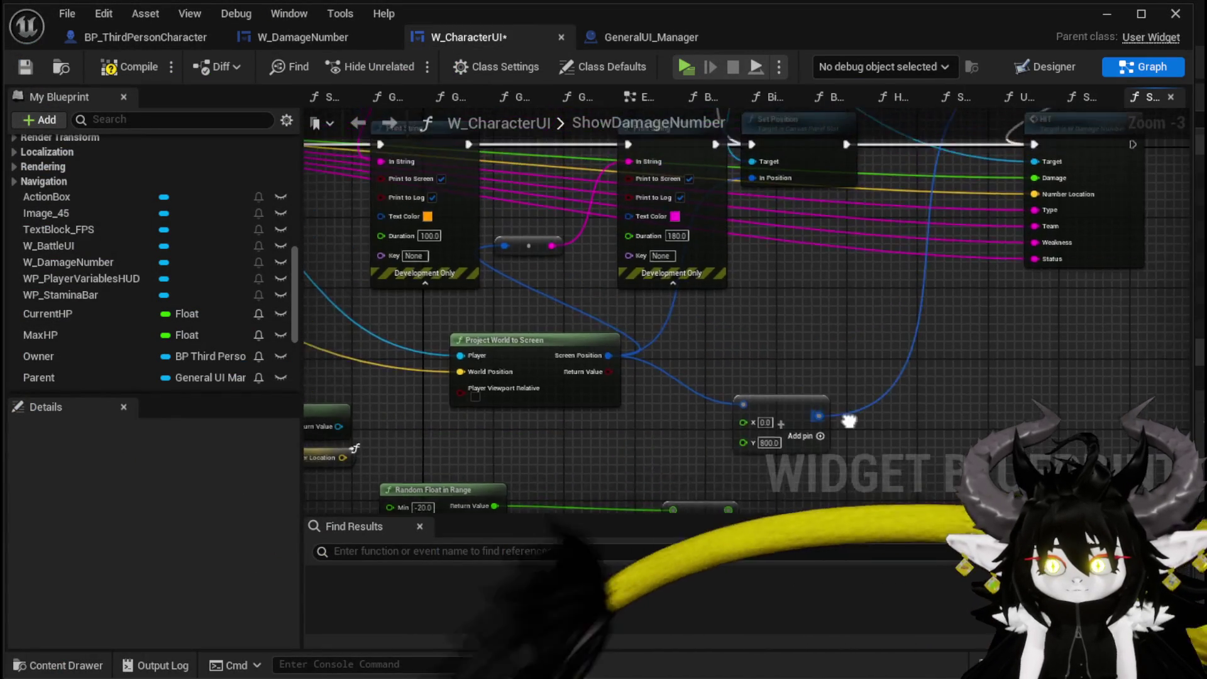
mouse_move(787, 469)
left_mouse_down()
mouse_move(777, 532)
mouse_move(800, 410)
mouse_move(696, 284)
left_mouse_up()
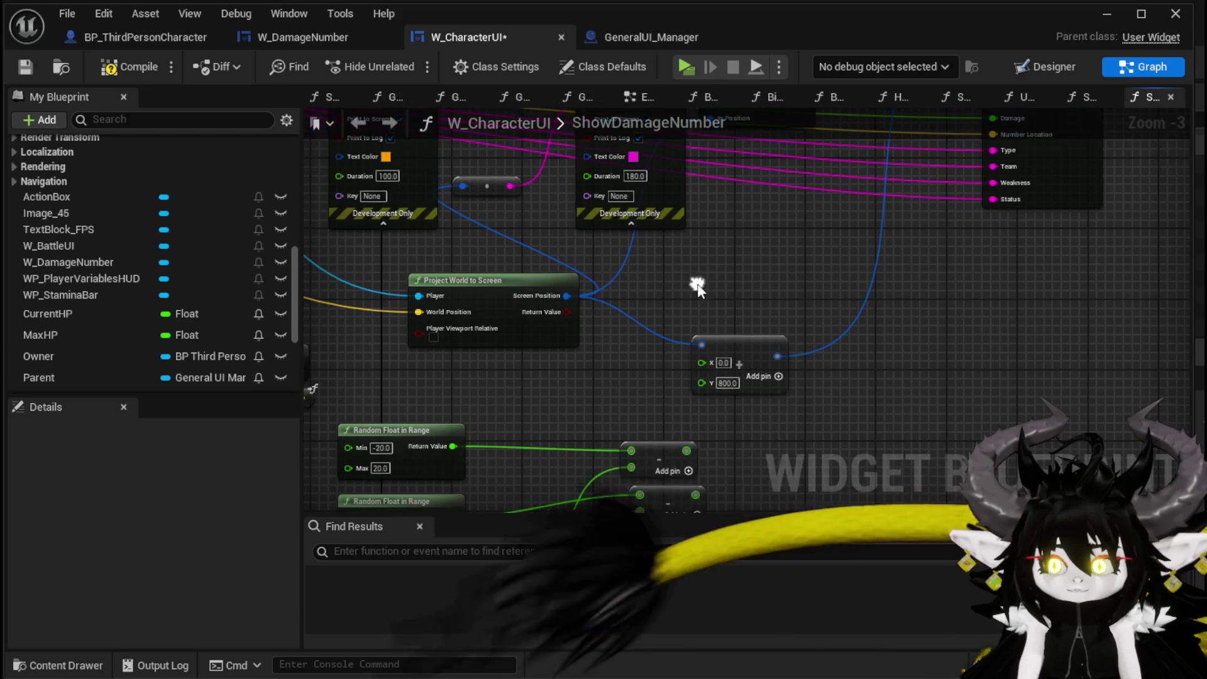
mouse_move(453, 447)
left_mouse_down()
mouse_move(702, 363)
mouse_move(757, 412)
mouse_move(719, 193)
left_mouse_up()
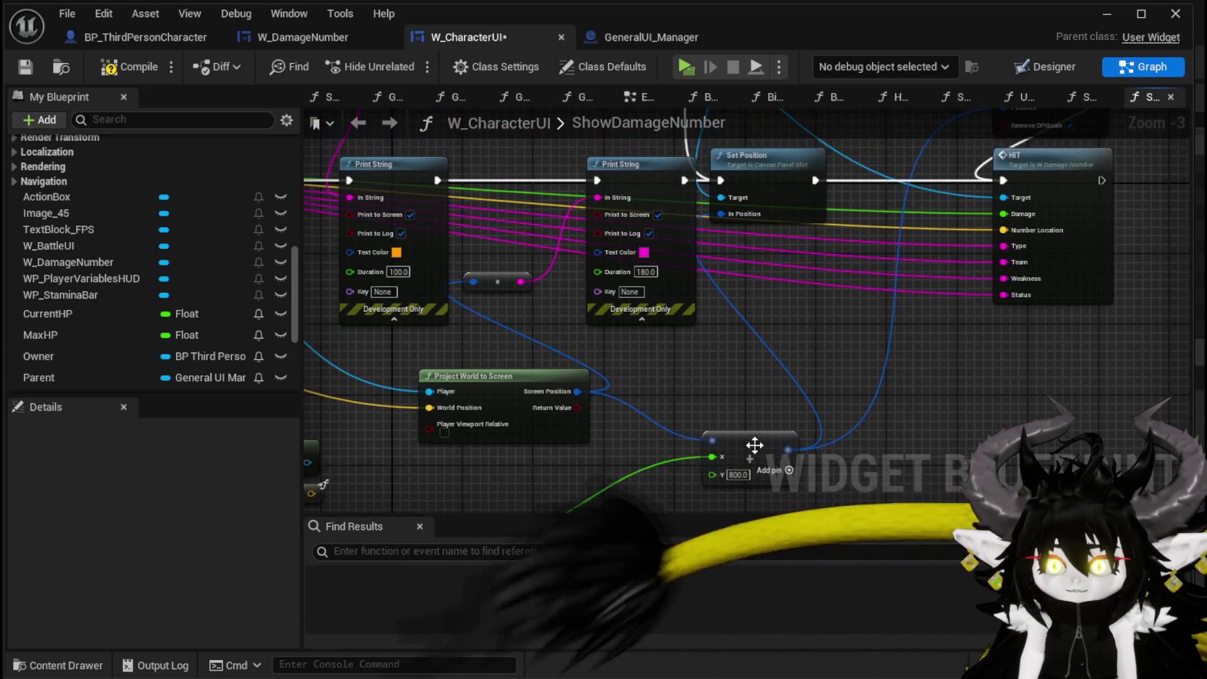
mouse_move(789, 451)
left_mouse_down()
mouse_move(524, 291)
mouse_move(570, 314)
left_mouse_up()
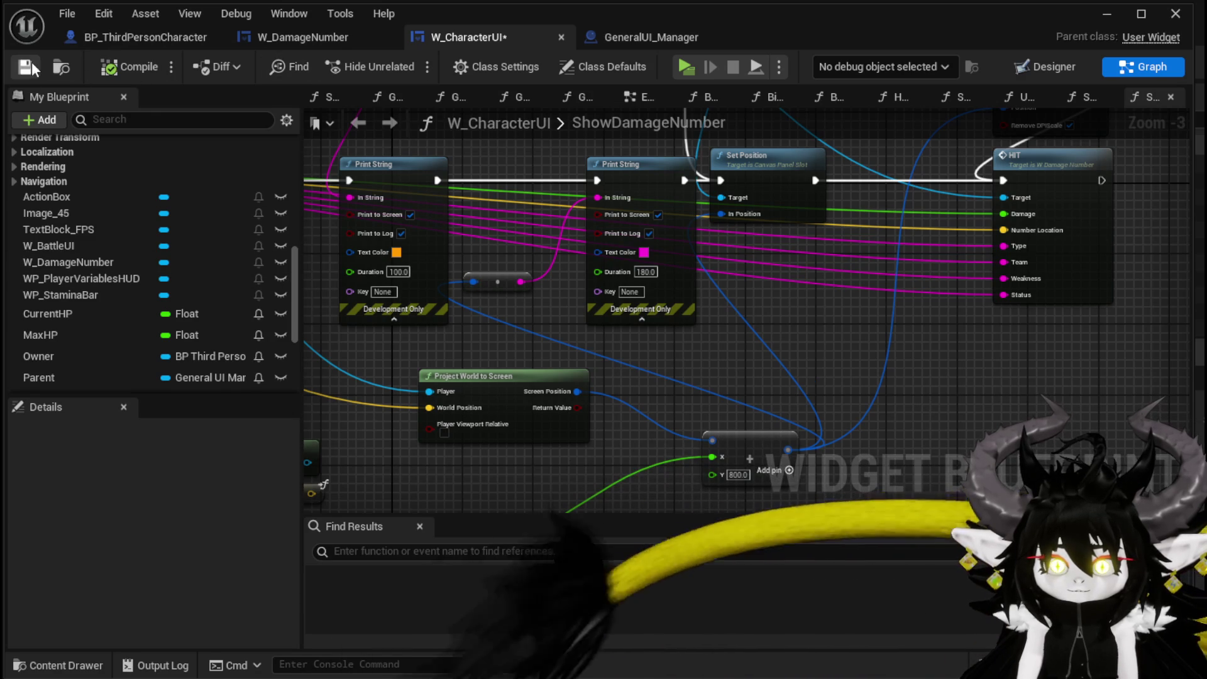
left_click(1111, 22)
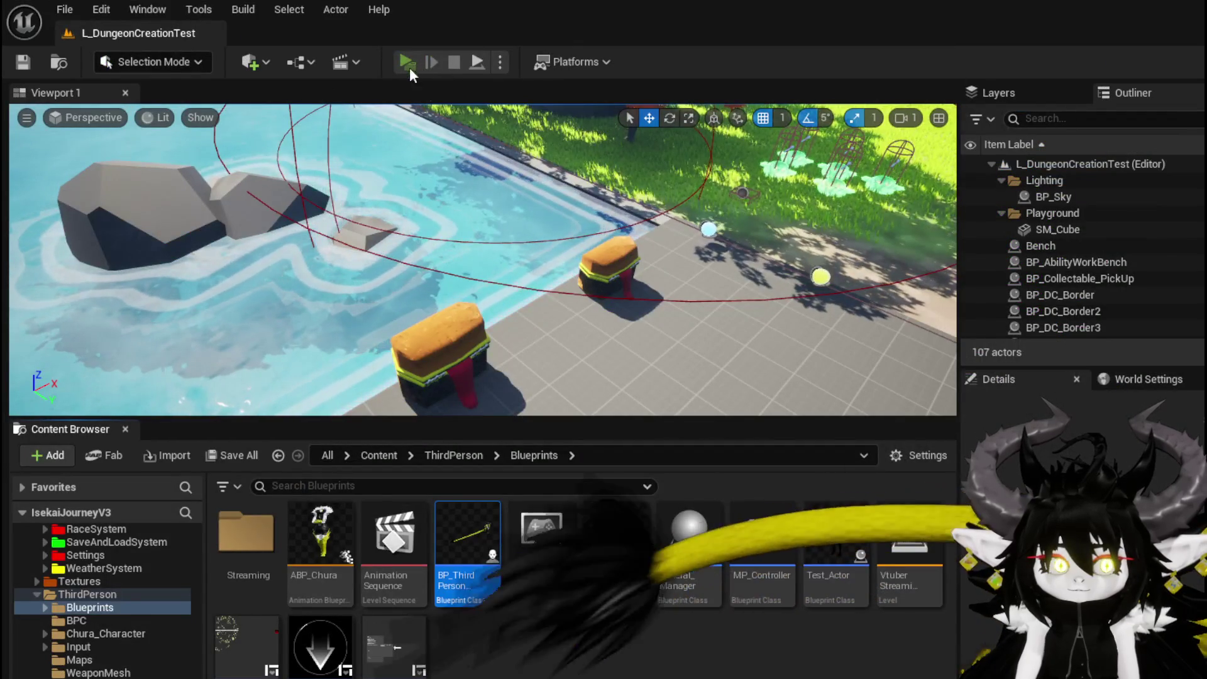
- Playtest a Slime_Fire fight using the SummonSpawn card, then switch back to the W_CharacterUI graph
left_click(406, 59)
left_click(557, 178)
key("w")
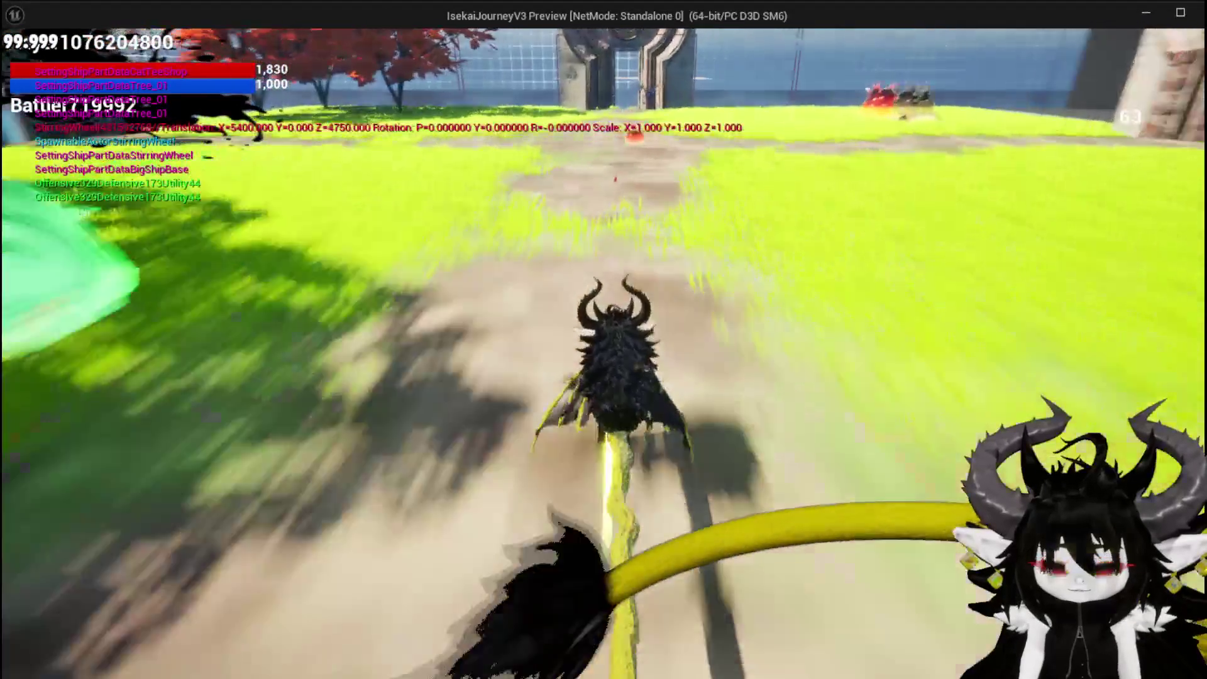
key("space")
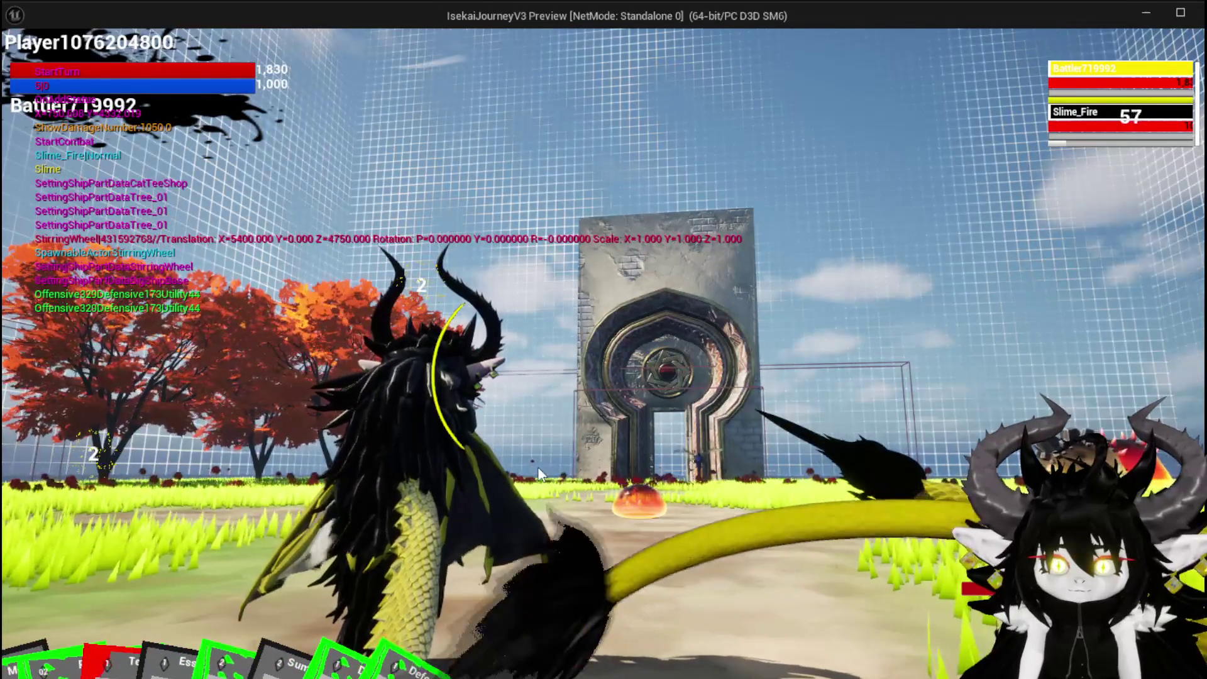
left_click(48, 631)
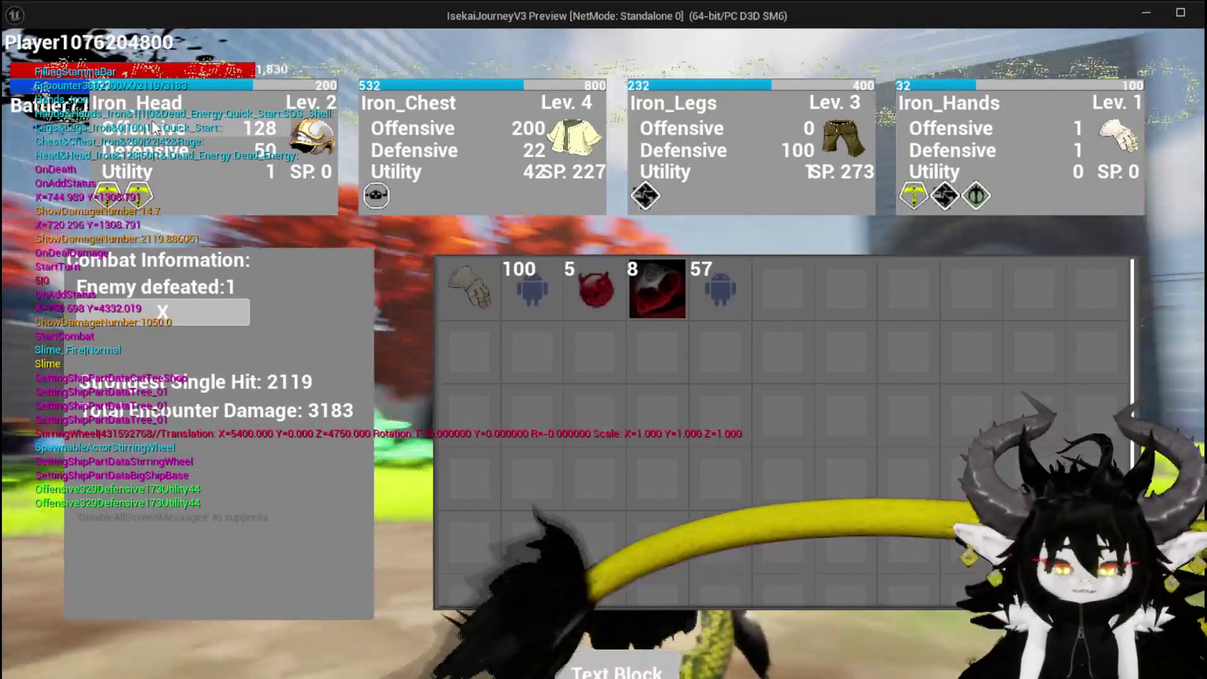
key("alt+Tab")
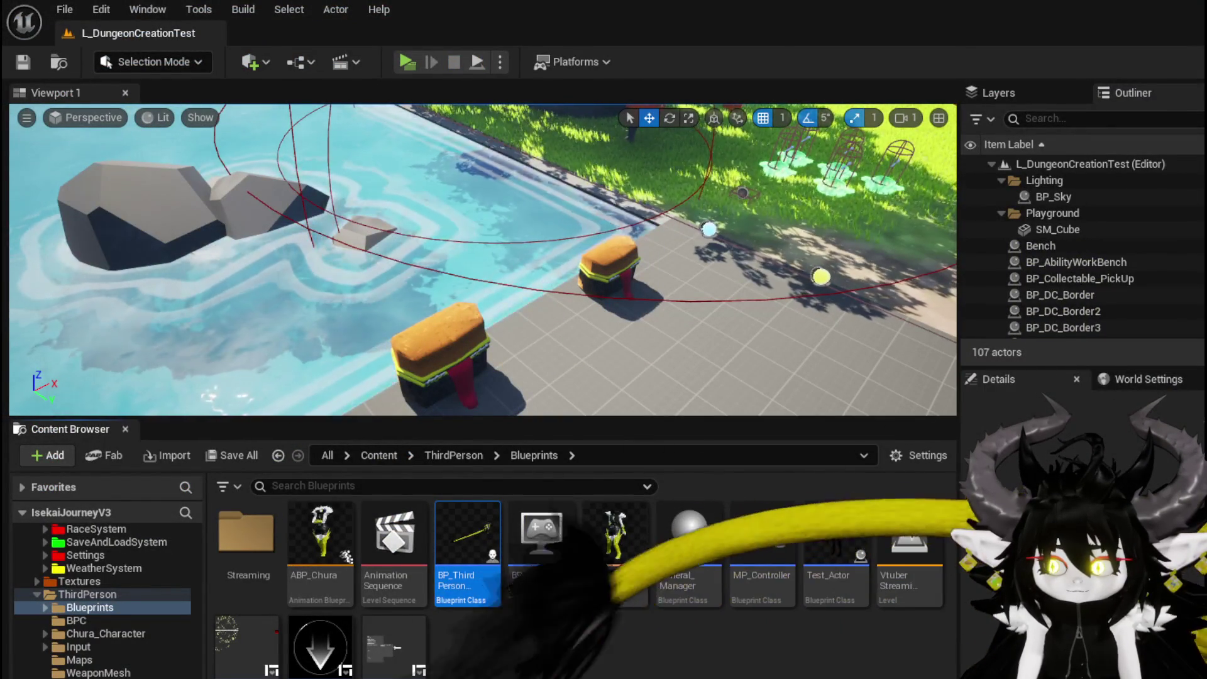
key("alt+Tab")
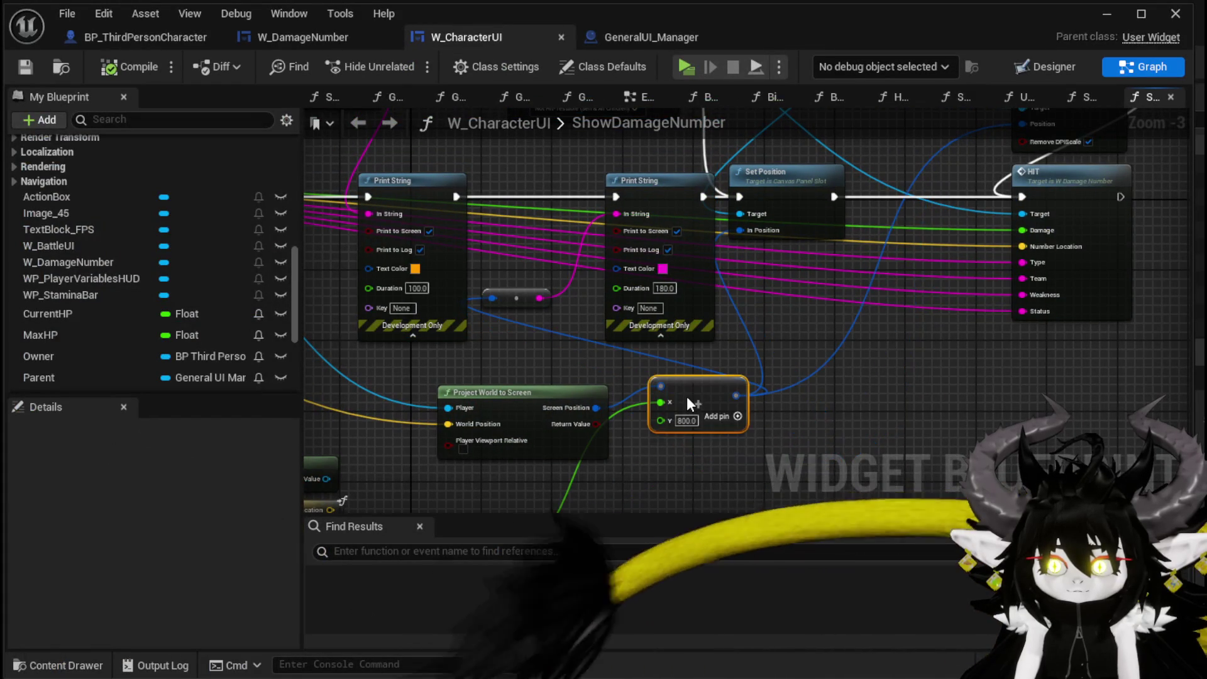
- Rearrange the graph: Print String and Set Position to the right, Project World to Screen left
mouse_move(782, 371)
left_mouse_down()
mouse_move(1012, 394)
mouse_move(844, 363)
left_mouse_up()
left_click_drag(782, 286, 878, 286)
left_click_drag(669, 401, 681, 241)
left_click_drag(645, 340, 537, 331)
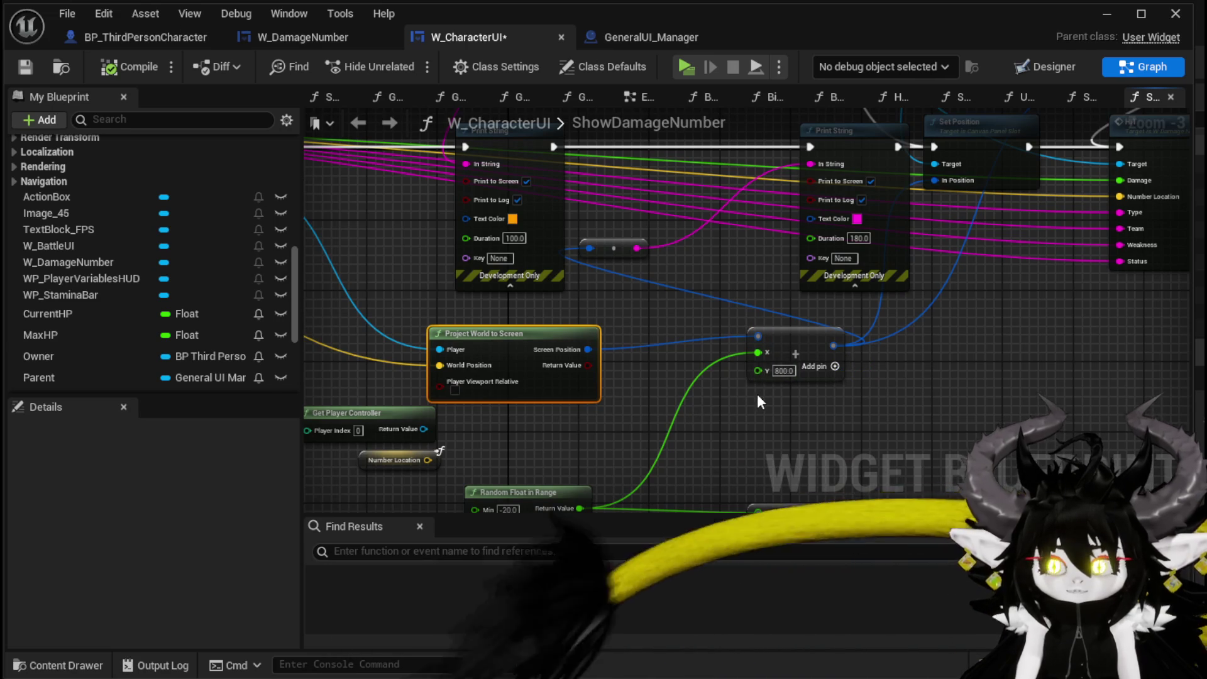
scroll(771, 394, "down", 7)
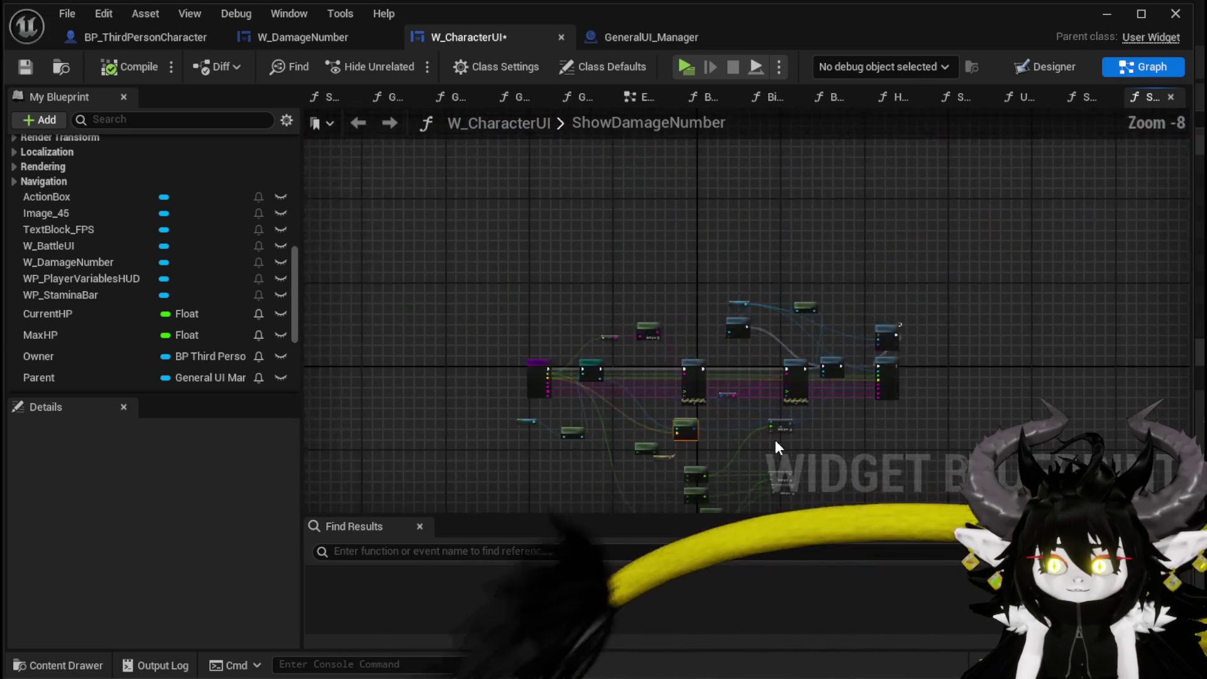
scroll(717, 403, "up", 7)
scroll(717, 396, "down", 1)
scroll(679, 388, "up", 2)
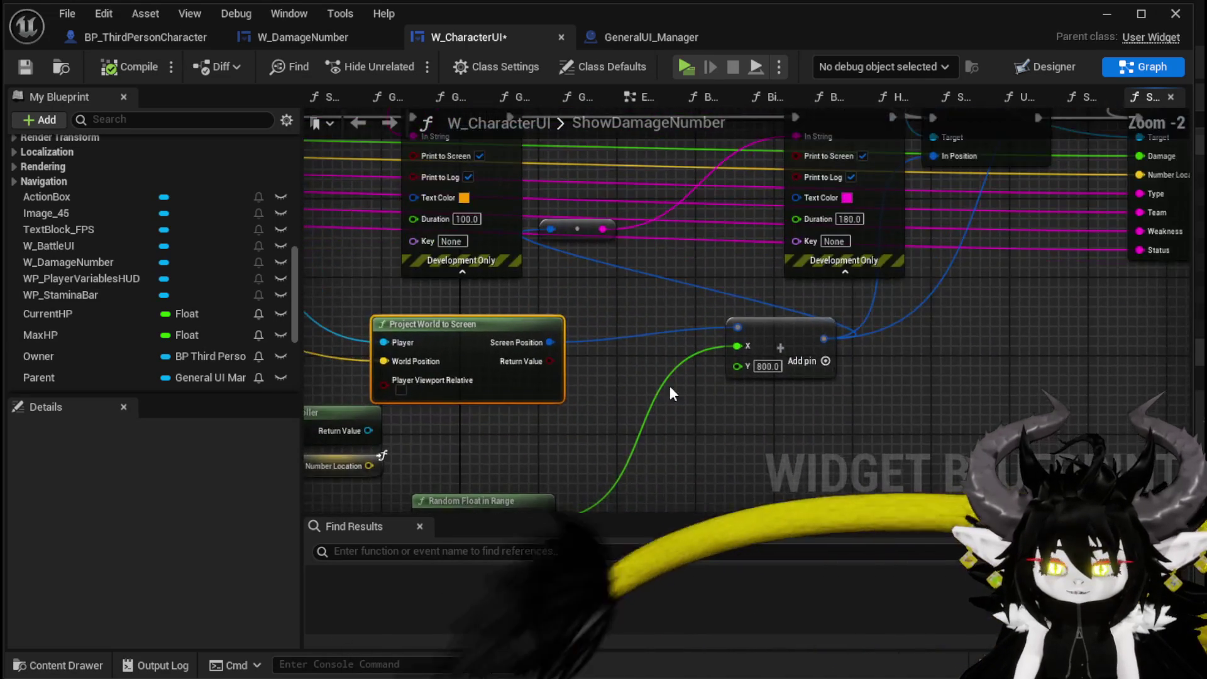
- Add a Break Vector 2D off Screen Position and a Make Vector 2D feeding the Add node
mouse_move(528, 395)
left_mouse_down()
mouse_move(649, 395)
mouse_move(612, 383)
mouse_move(728, 397)
mouse_move(651, 405)
left_mouse_up()
type("break")
left_click(705, 469)
type("ke")
left_click(727, 472)
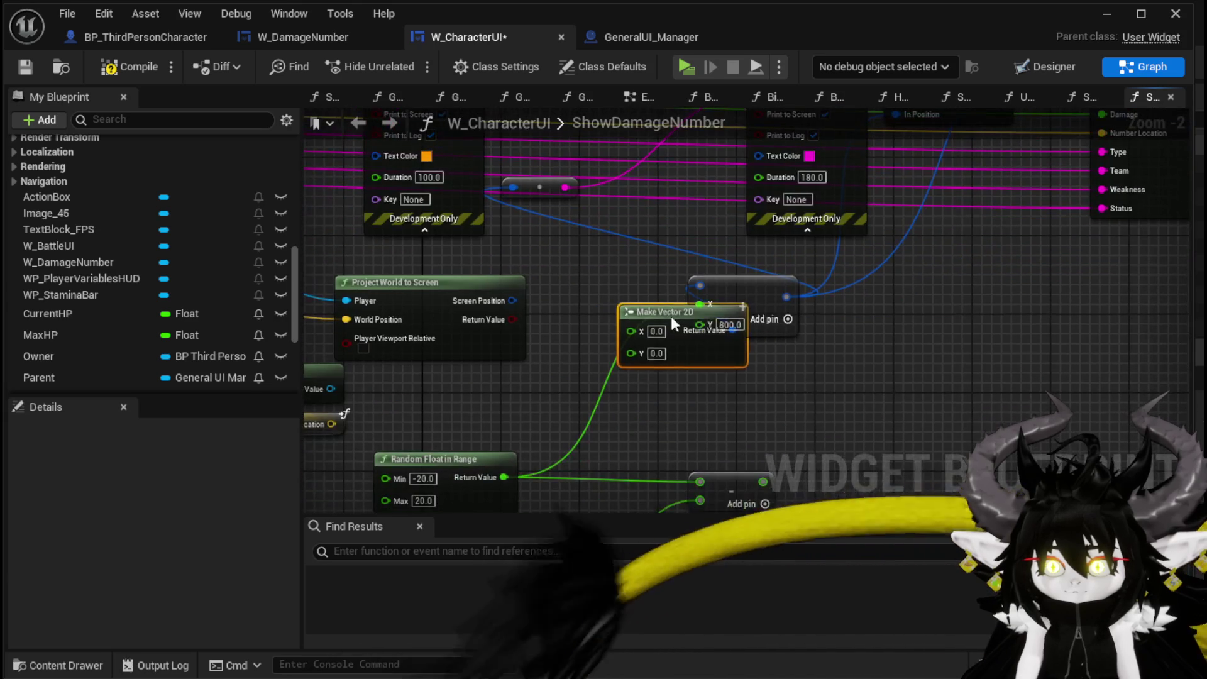
left_click_drag(665, 317, 753, 368)
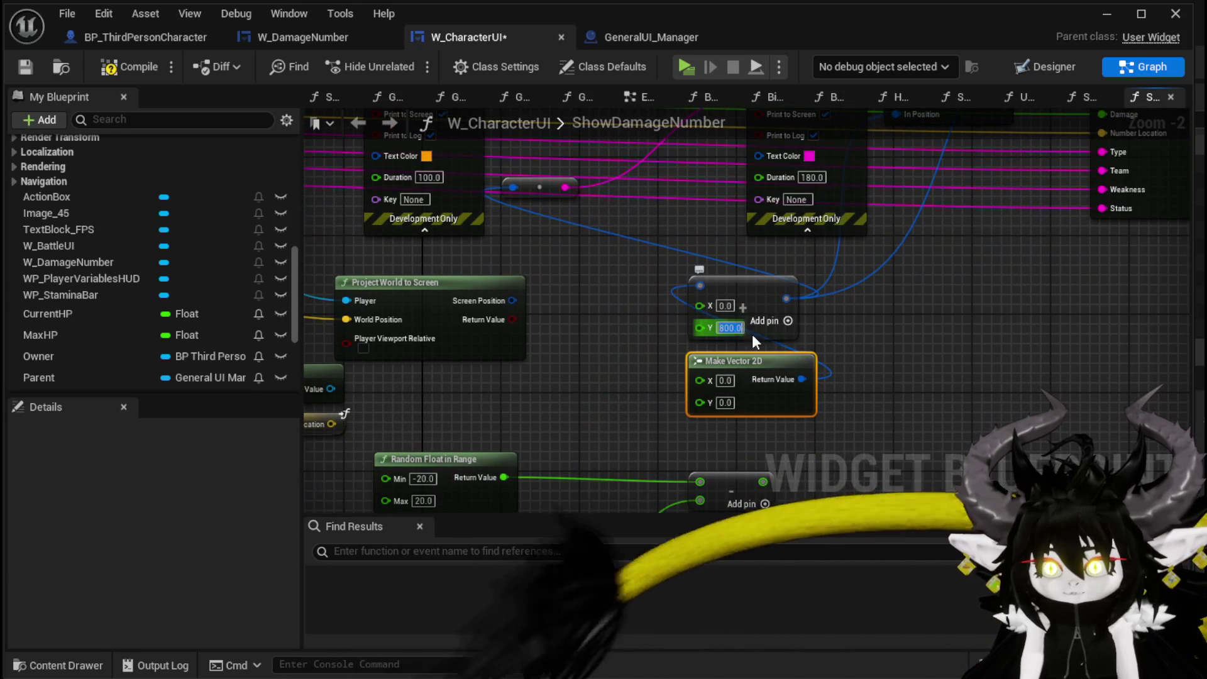
left_click_drag(786, 363, 639, 364)
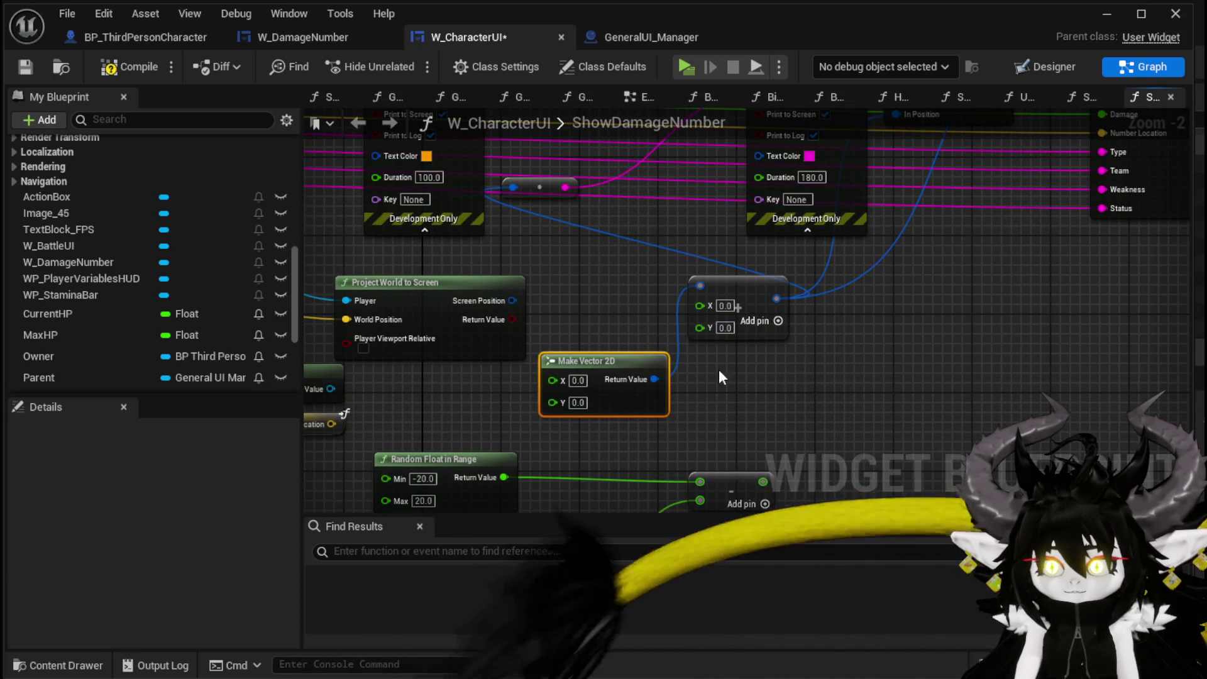
- Set Make Vector 2D's X and Y to 800 and start a playtest from the level editor
scroll(714, 374, "down", 2)
scroll(690, 345, "up", 2)
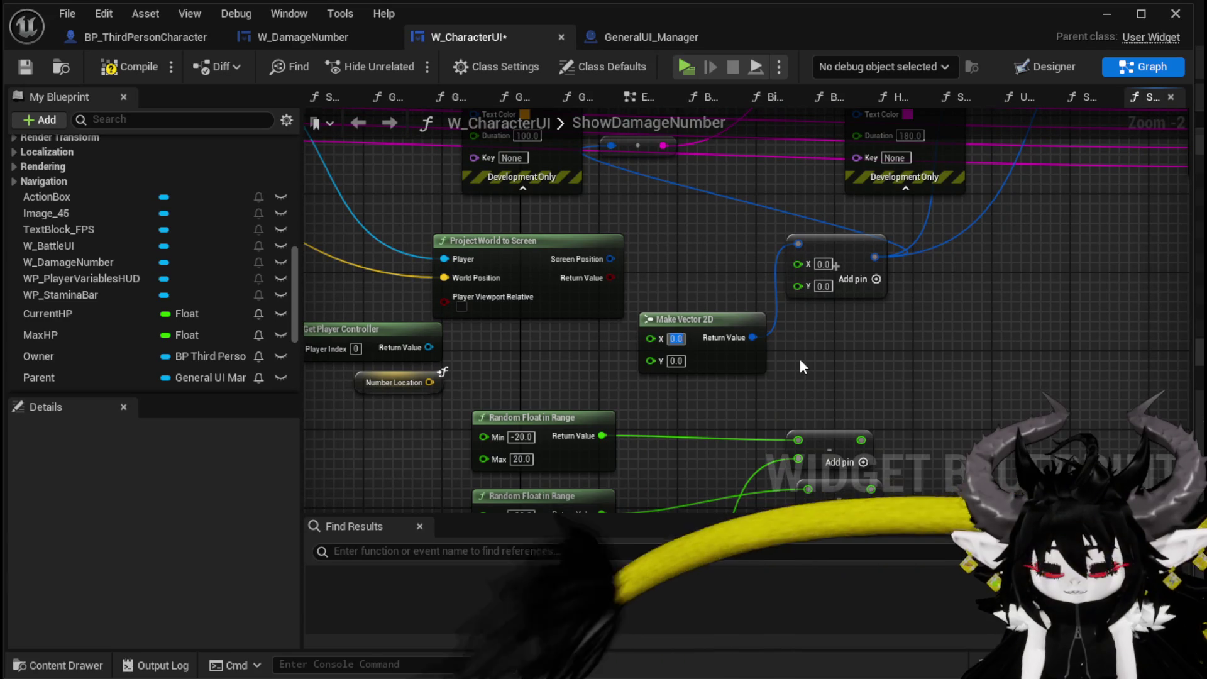
type("800")
key("Tab")
type("800")
key("Return")
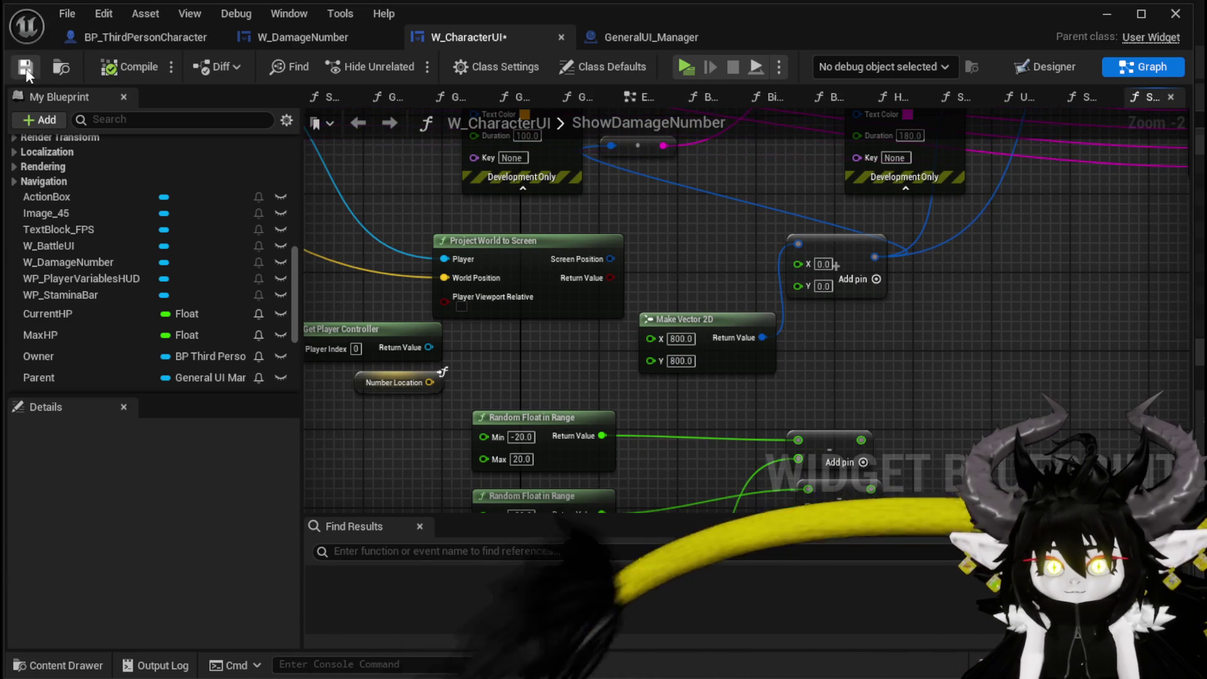
left_click(1106, 14)
left_click(488, 61)
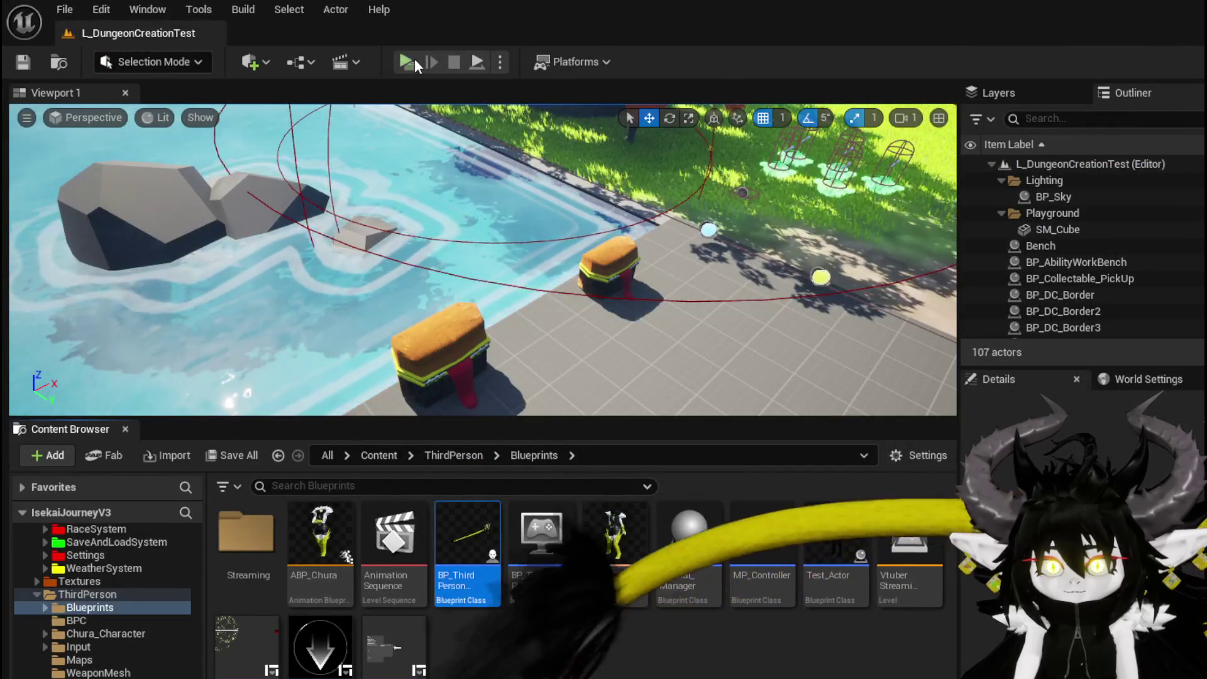
- Charge into the red slime, begin the battle, and play the SummonSpawn card on Slime_Fire
key("space")
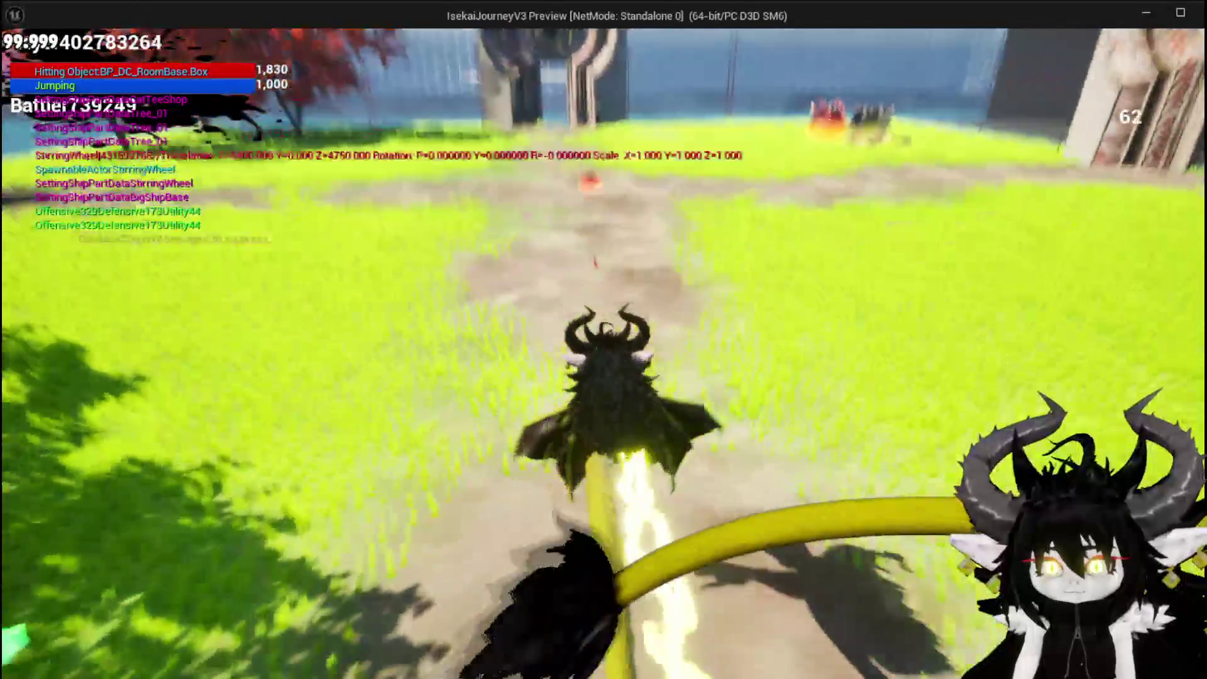
key("w")
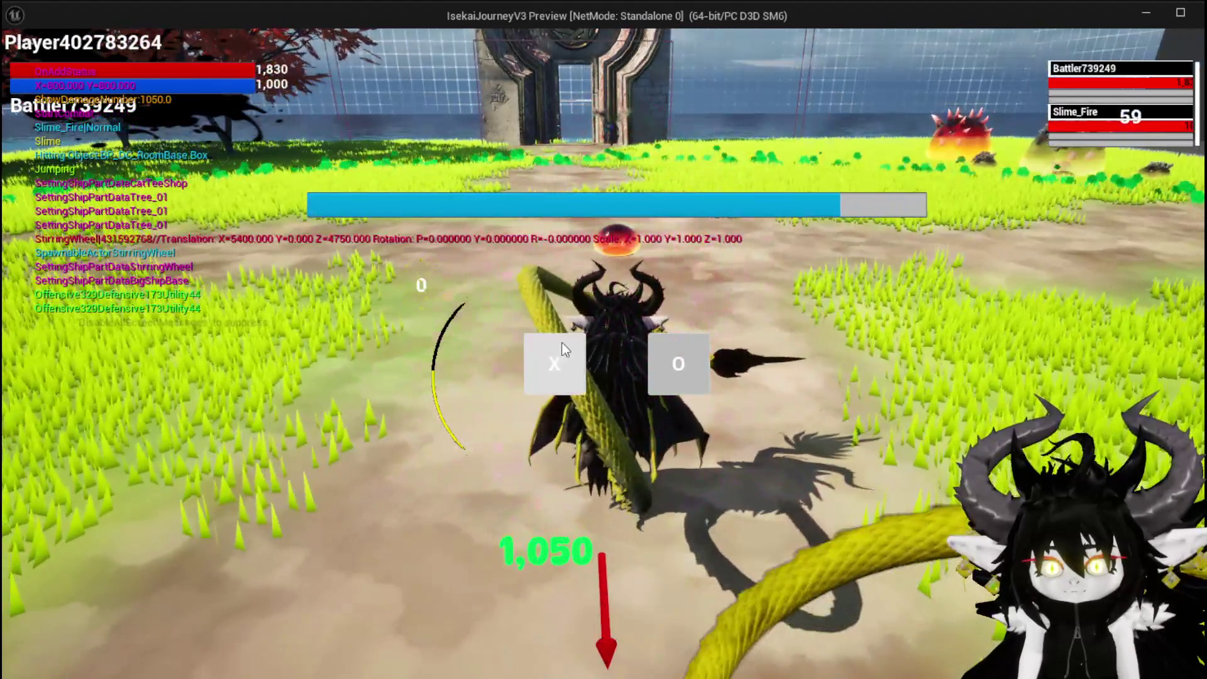
left_click(562, 351)
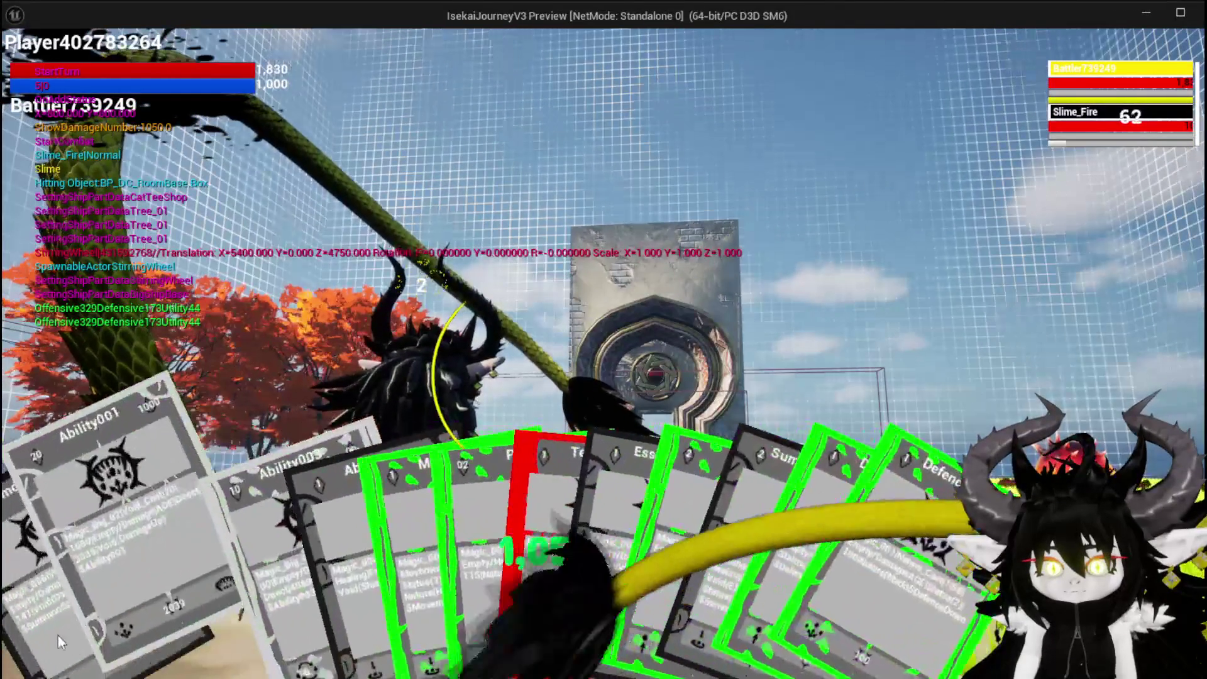
left_click(62, 636)
left_click(550, 491)
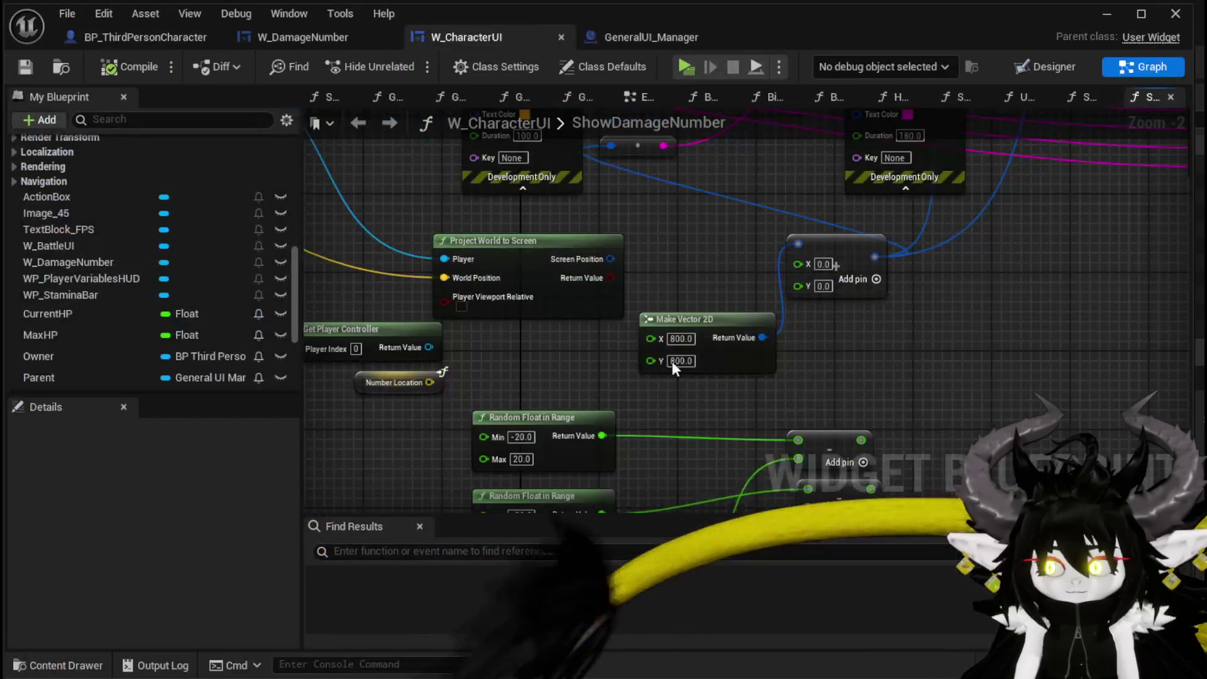
- Add a Break Vector 2D off Screen Position, tidy the nearby nodes, and save W_CharacterUI
mouse_move(621, 259)
left_mouse_down()
mouse_move(615, 325)
mouse_move(690, 330)
mouse_move(591, 303)
mouse_move(626, 359)
left_mouse_up()
left_click(711, 393)
left_click_drag(553, 382, 694, 397)
left_click(597, 311, "ctrl")
left_click_drag(738, 325, 587, 306)
left_click_drag(715, 391, 695, 391)
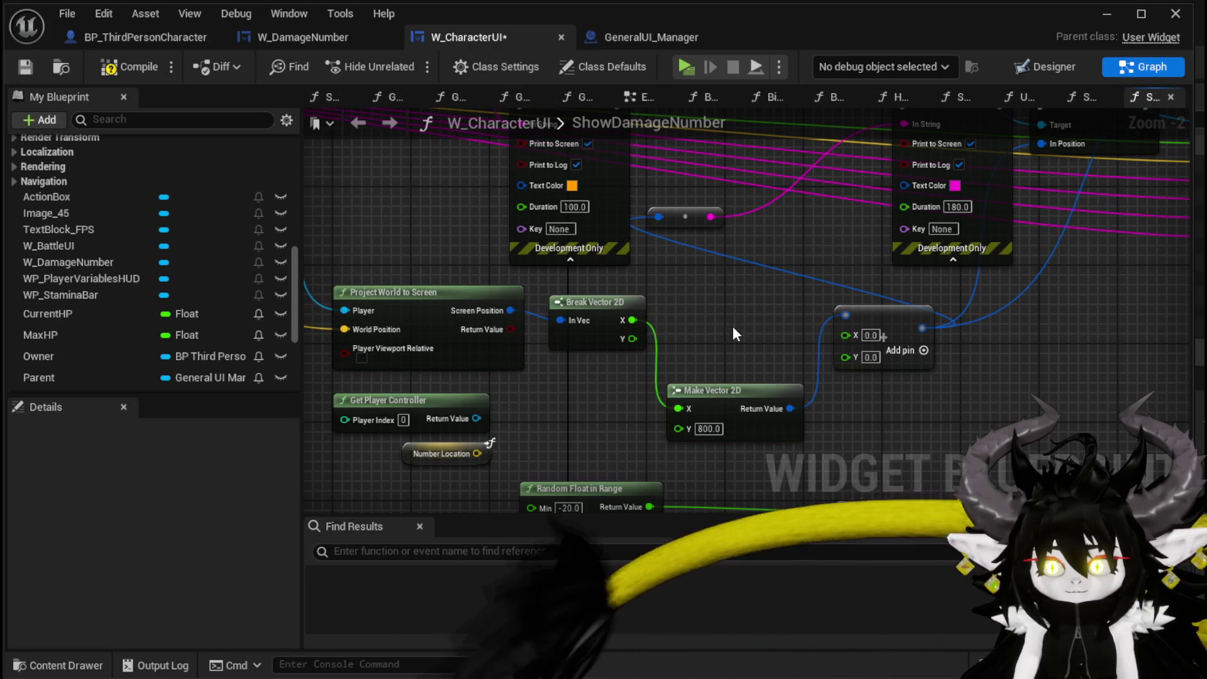
left_click(26, 64)
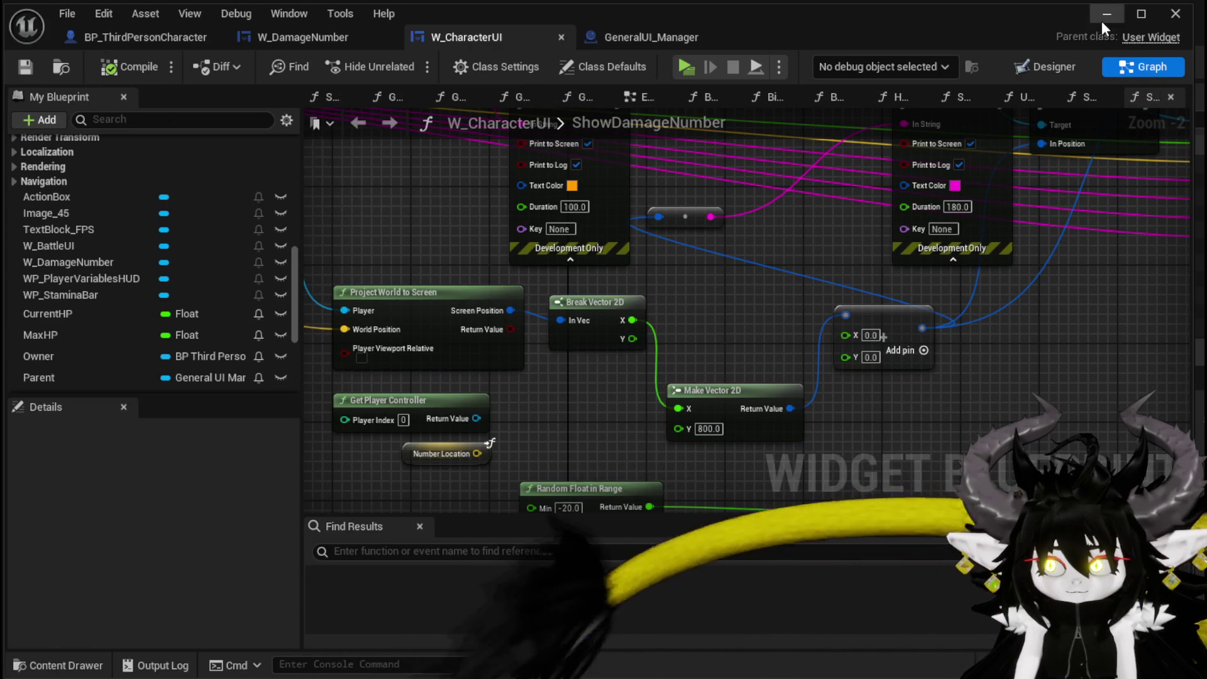
left_click(1107, 14)
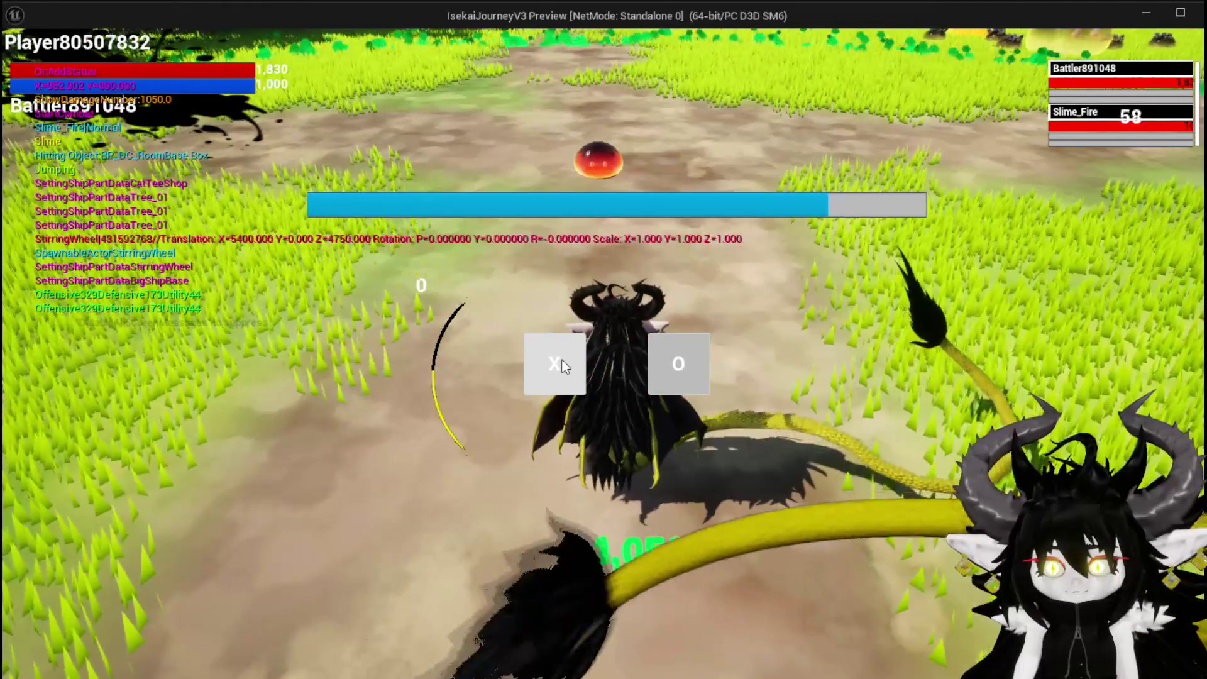
- Enter the Slime_Fire battle, play SummonSpawn, and quit the preview
left_click(564, 363)
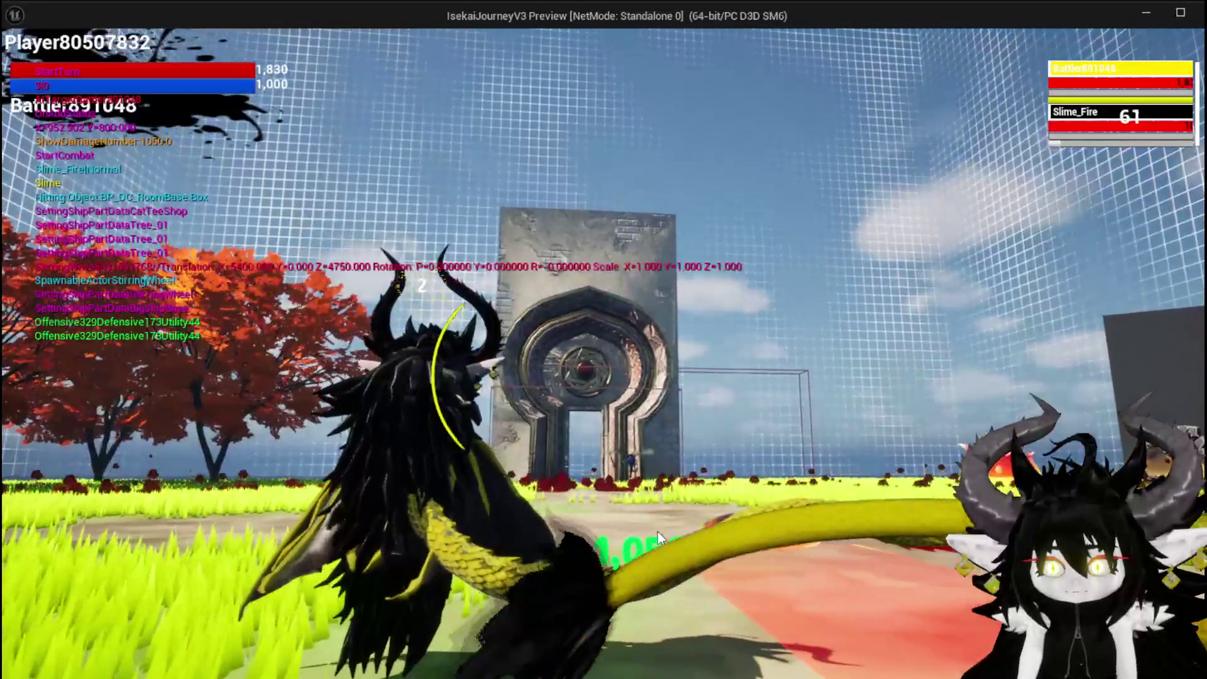
left_click(37, 657)
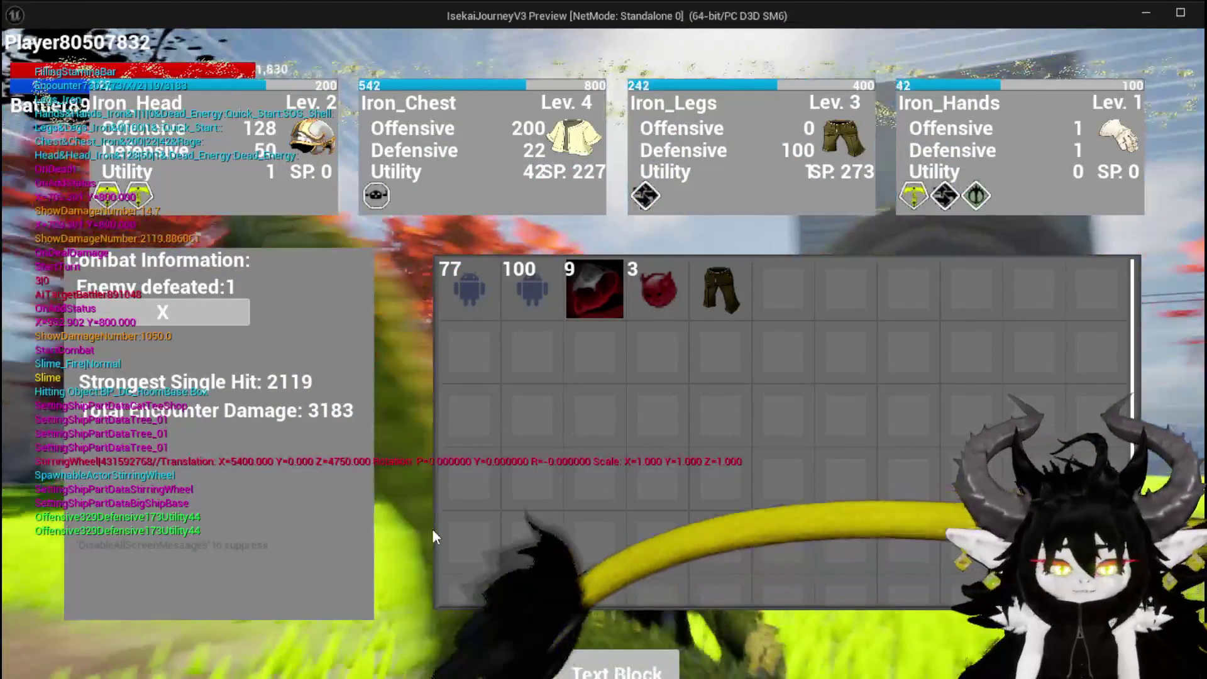
key("Escape")
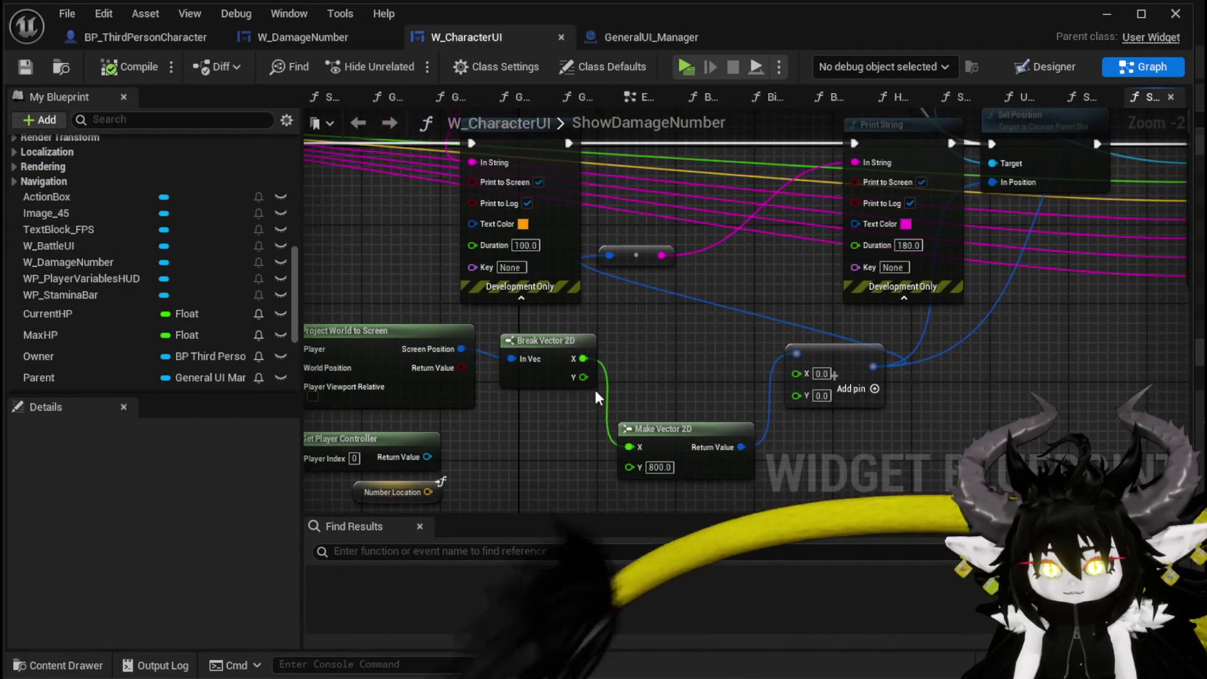
- Wire Break Vector 2D's Y output into the debug print and run a standalone playtest
mouse_move(583, 377)
left_mouse_down()
mouse_move(723, 361)
mouse_move(628, 269)
mouse_move(773, 229)
mouse_move(742, 220)
mouse_move(869, 212)
mouse_move(888, 197)
left_mouse_up()
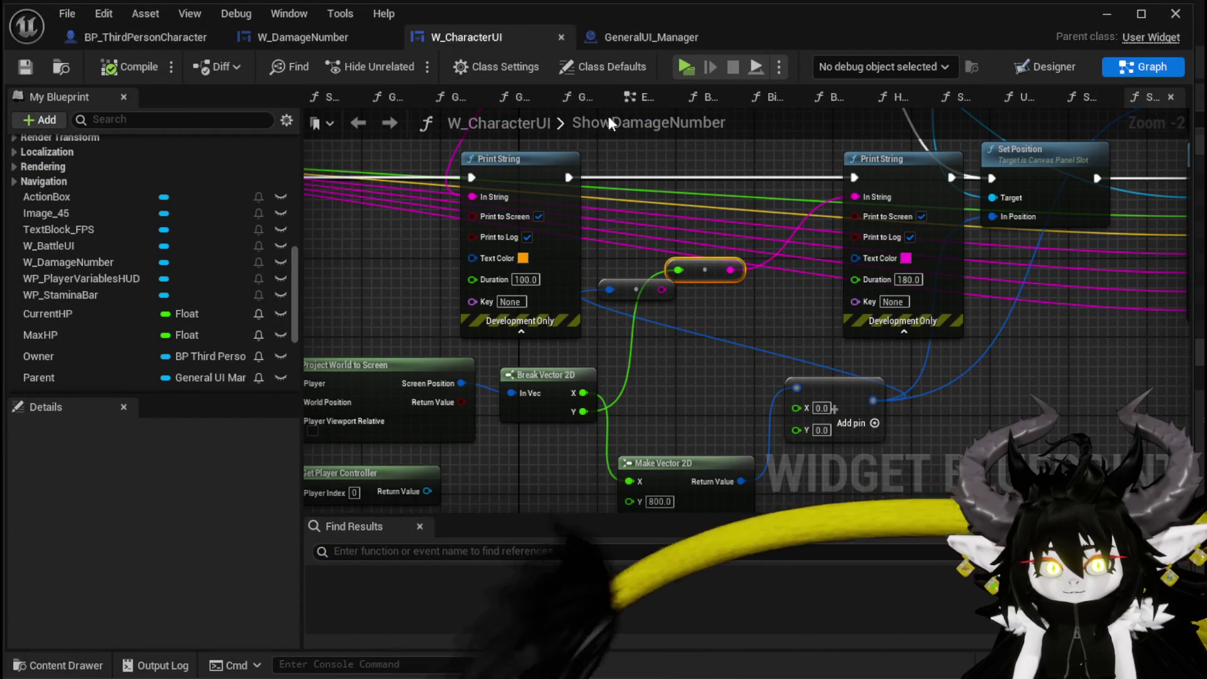
left_click(1101, 15)
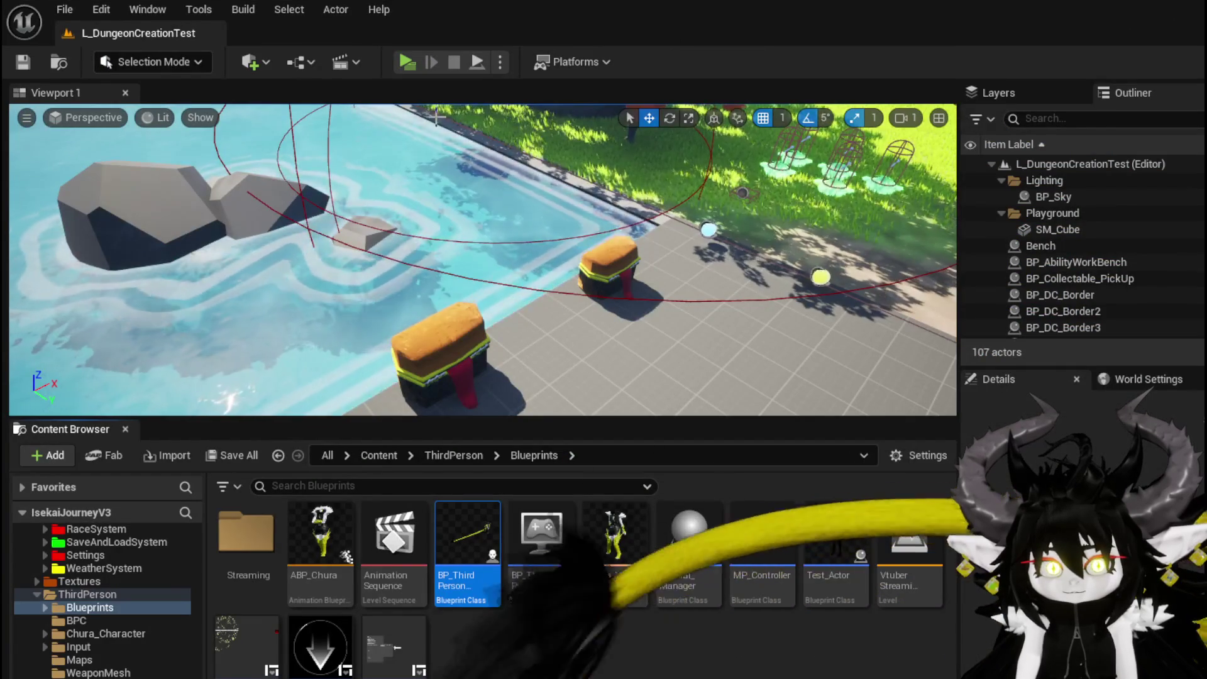
key("alt+p")
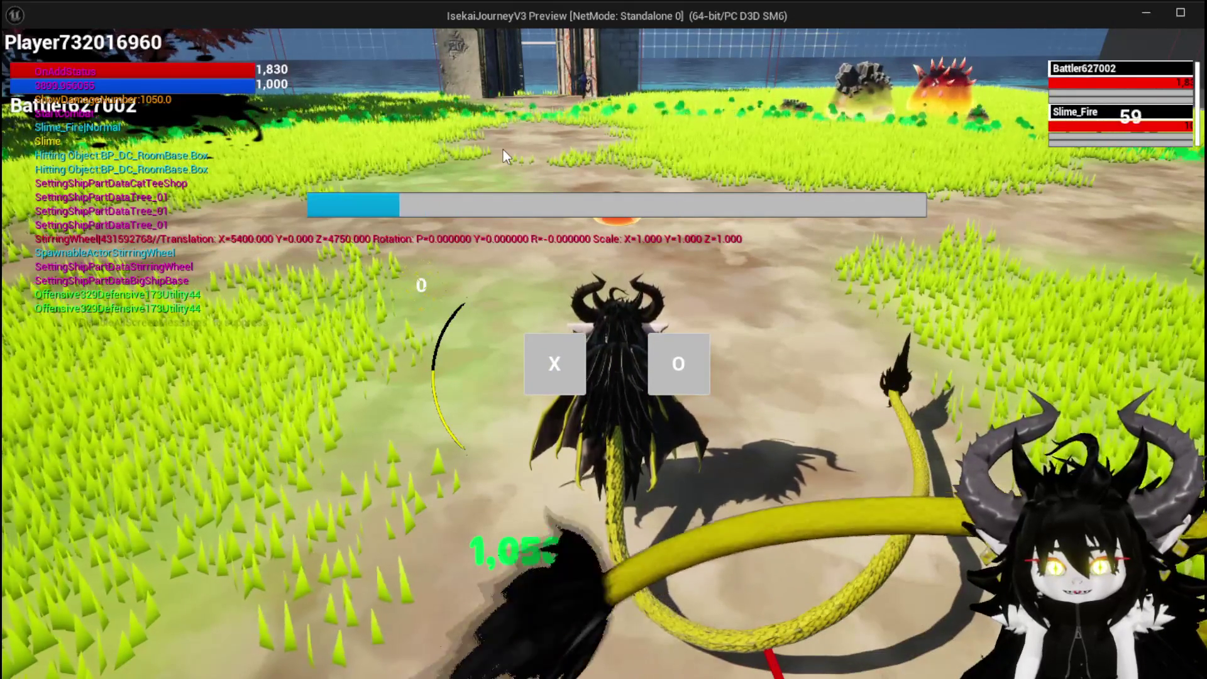
key("Escape")
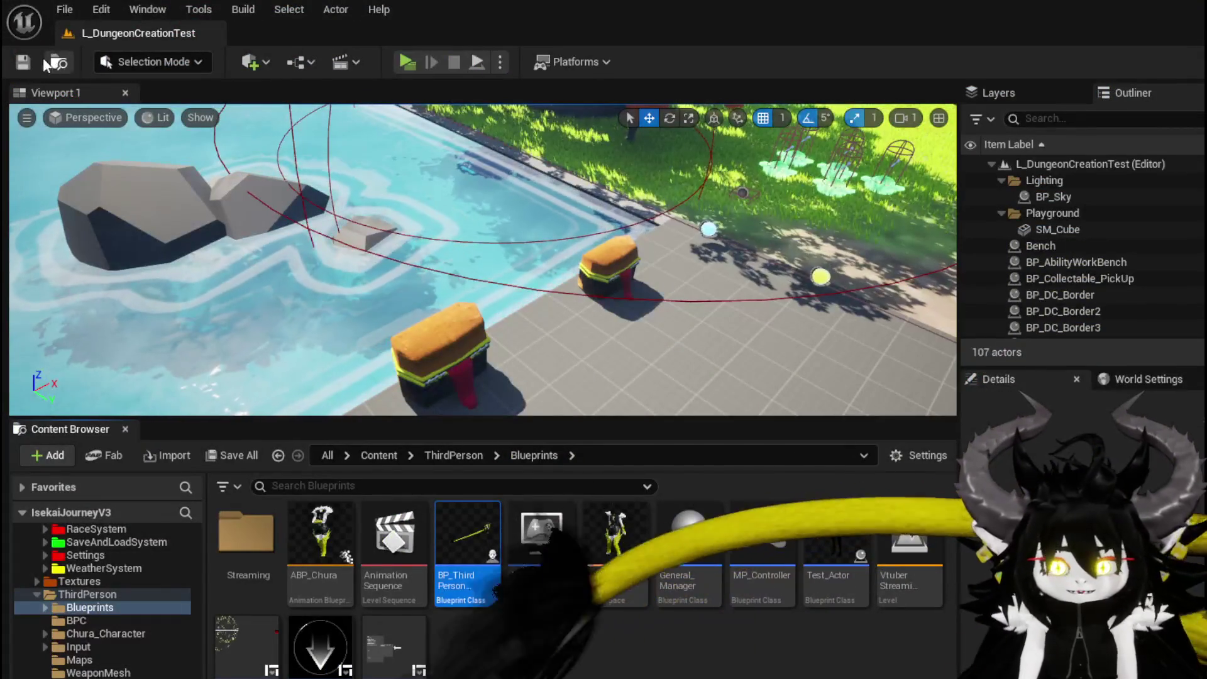
- Save all, then connect Screen Position to the second Print String's In String and save W_CharacterUI
key("ctrl+s")
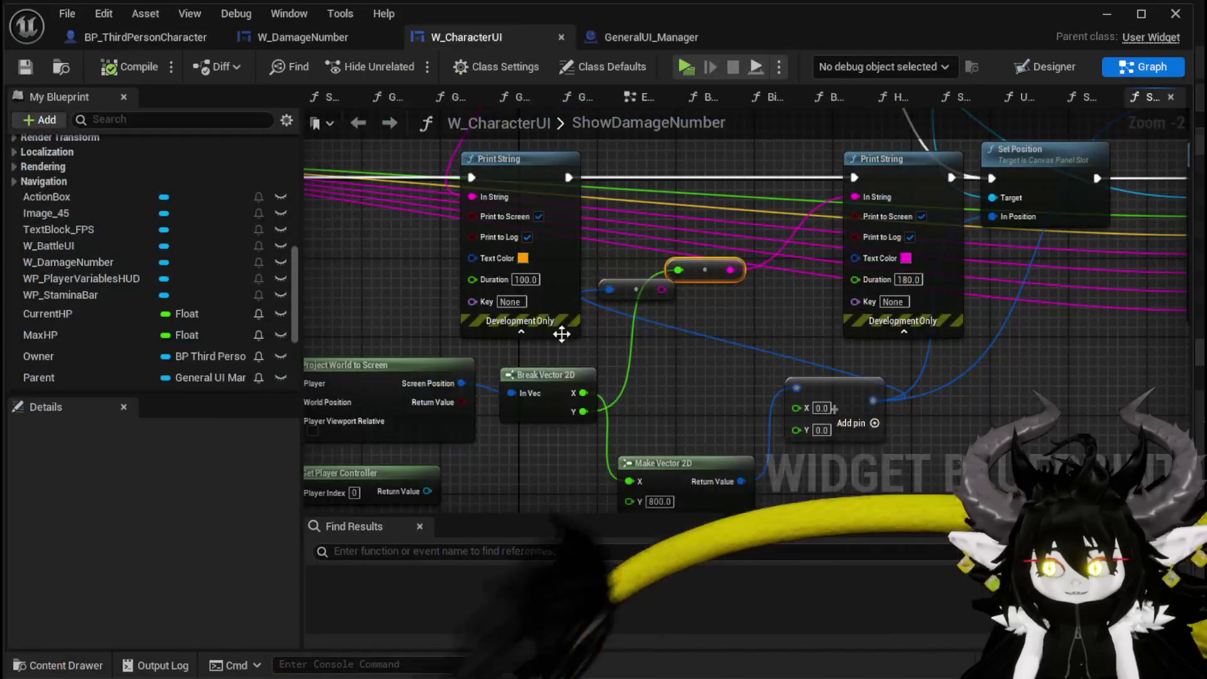
mouse_move(464, 384)
left_mouse_down()
mouse_move(863, 273)
mouse_move(834, 415)
left_mouse_up()
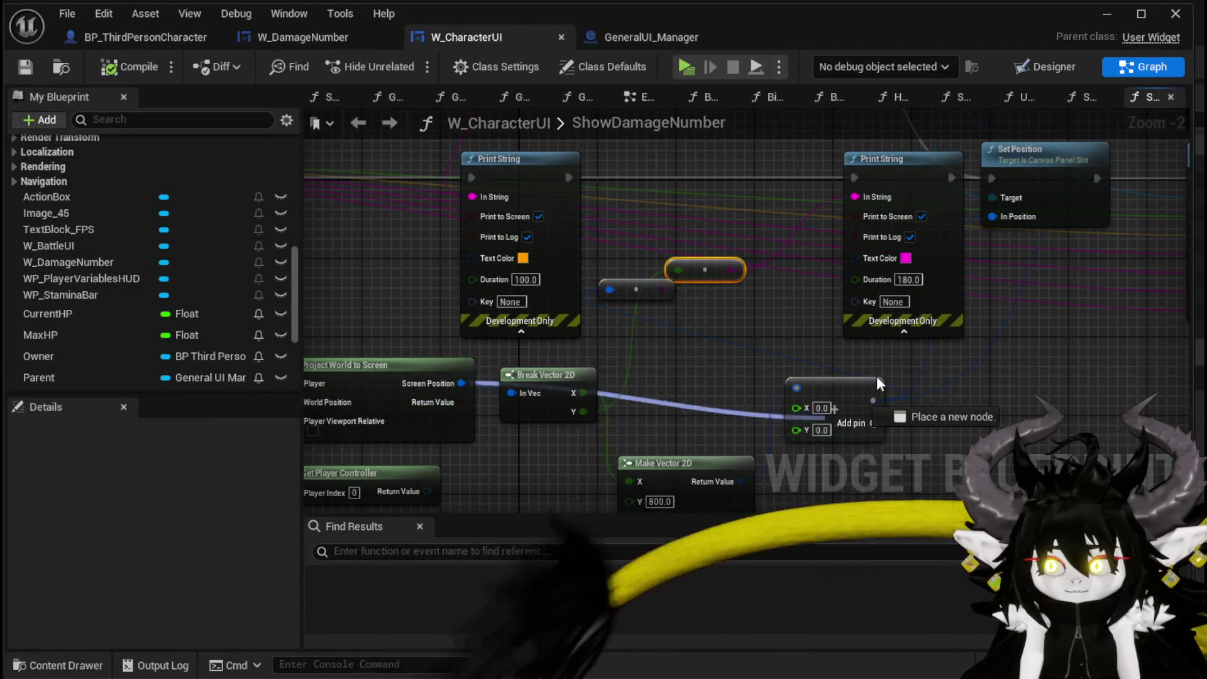
mouse_move(995, 214)
left_mouse_down()
mouse_move(944, 352)
mouse_move(905, 330)
left_mouse_up()
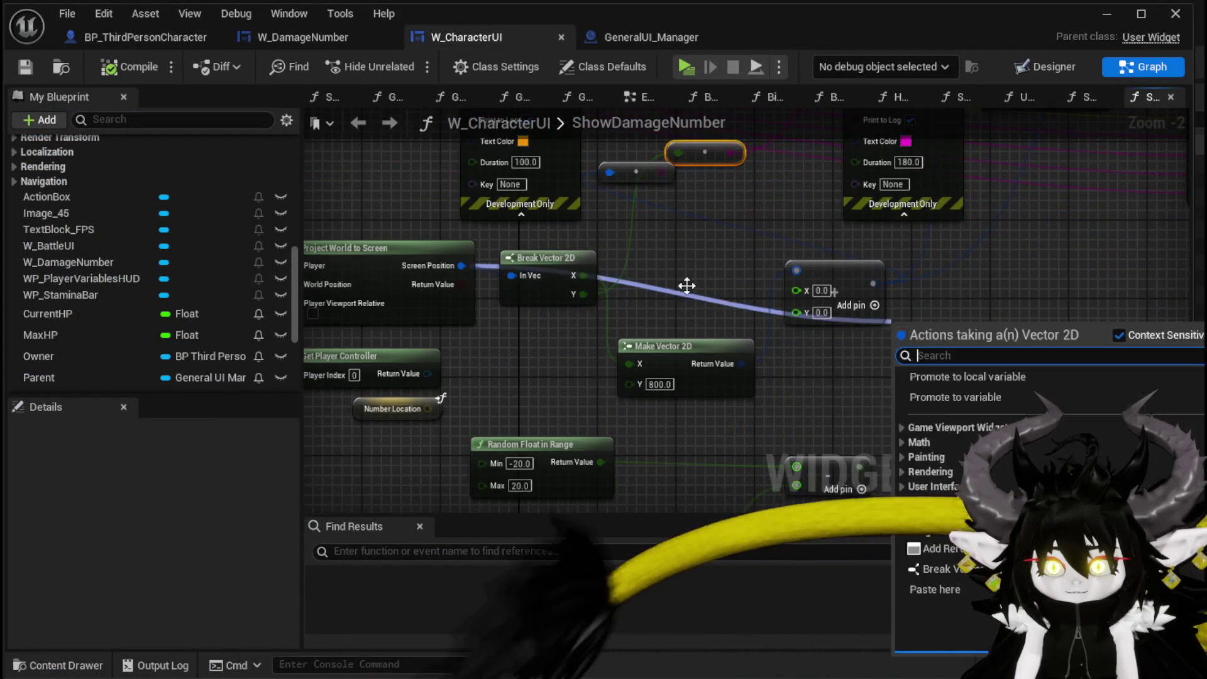
key("Escape")
mouse_move(602, 298)
left_mouse_down()
mouse_move(370, 336)
mouse_move(990, 203)
mouse_move(931, 161)
left_mouse_up()
mouse_move(371, 329)
left_mouse_down()
mouse_move(506, 243)
mouse_move(609, 221)
left_mouse_up()
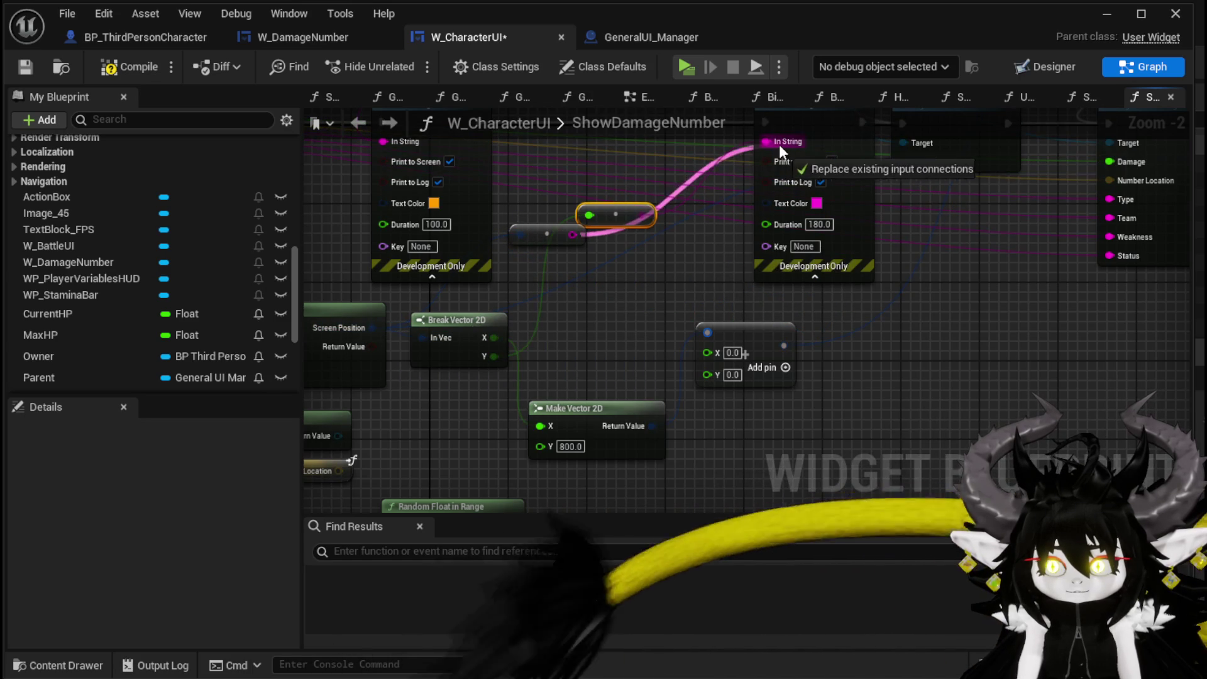
left_click_drag(780, 151, 780, 150)
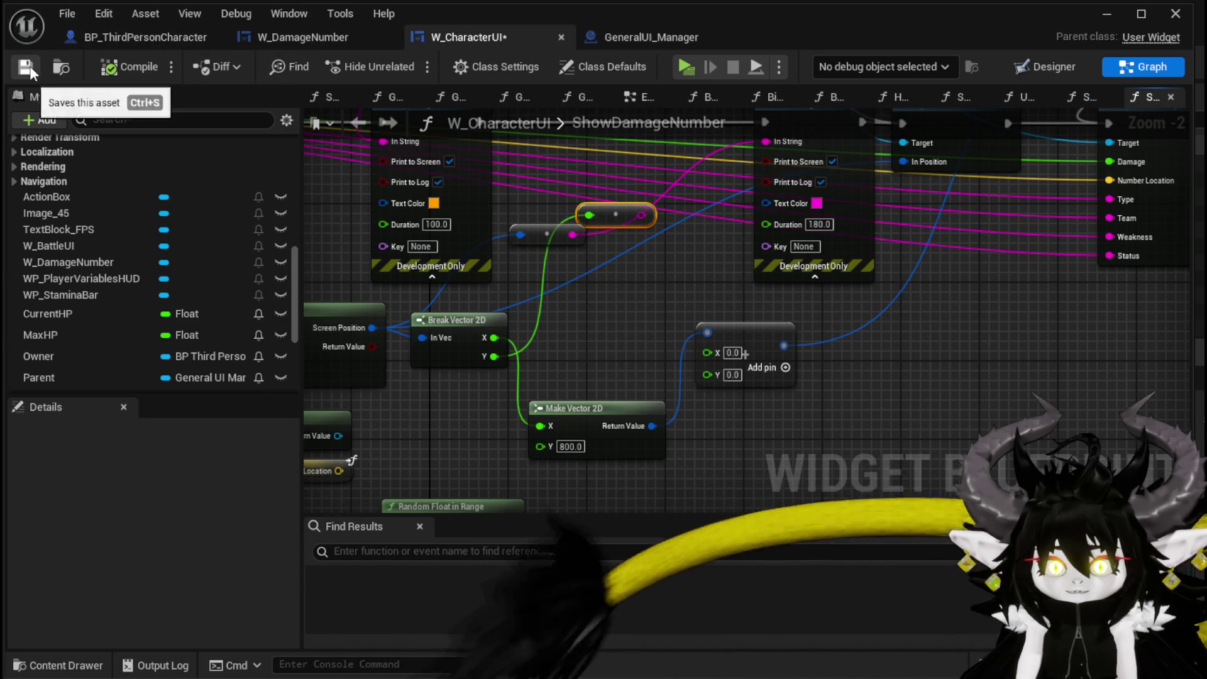
left_click(1107, 14)
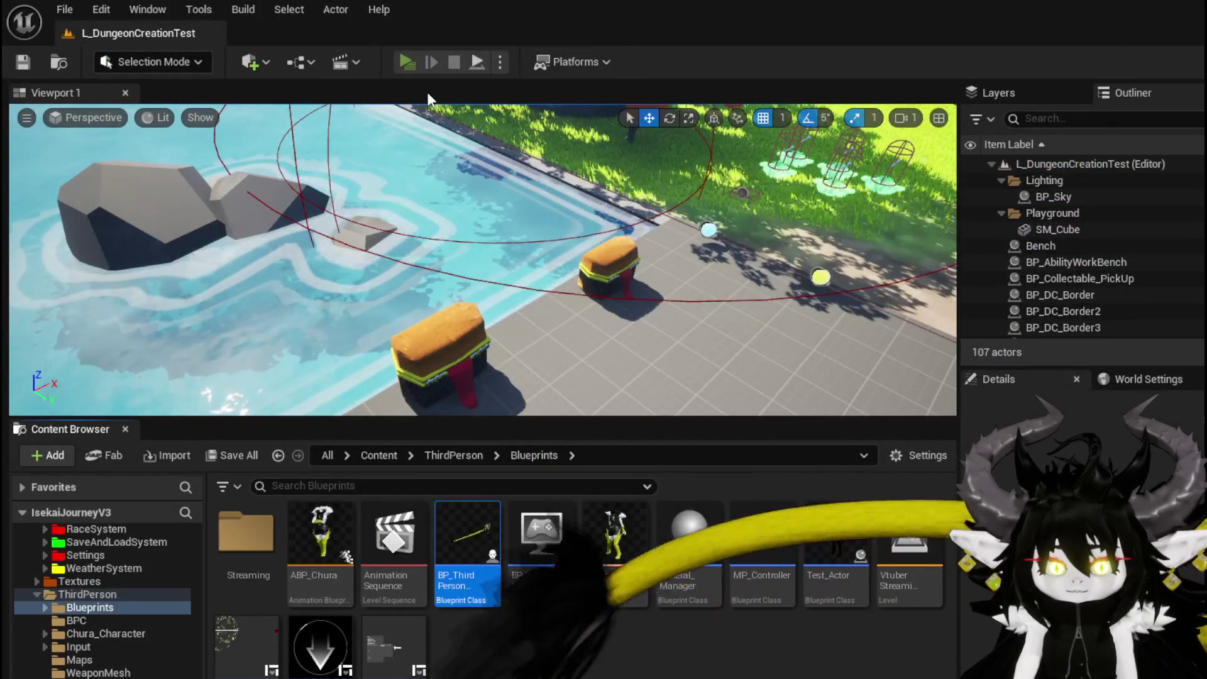
key("alt+p")
key("w")
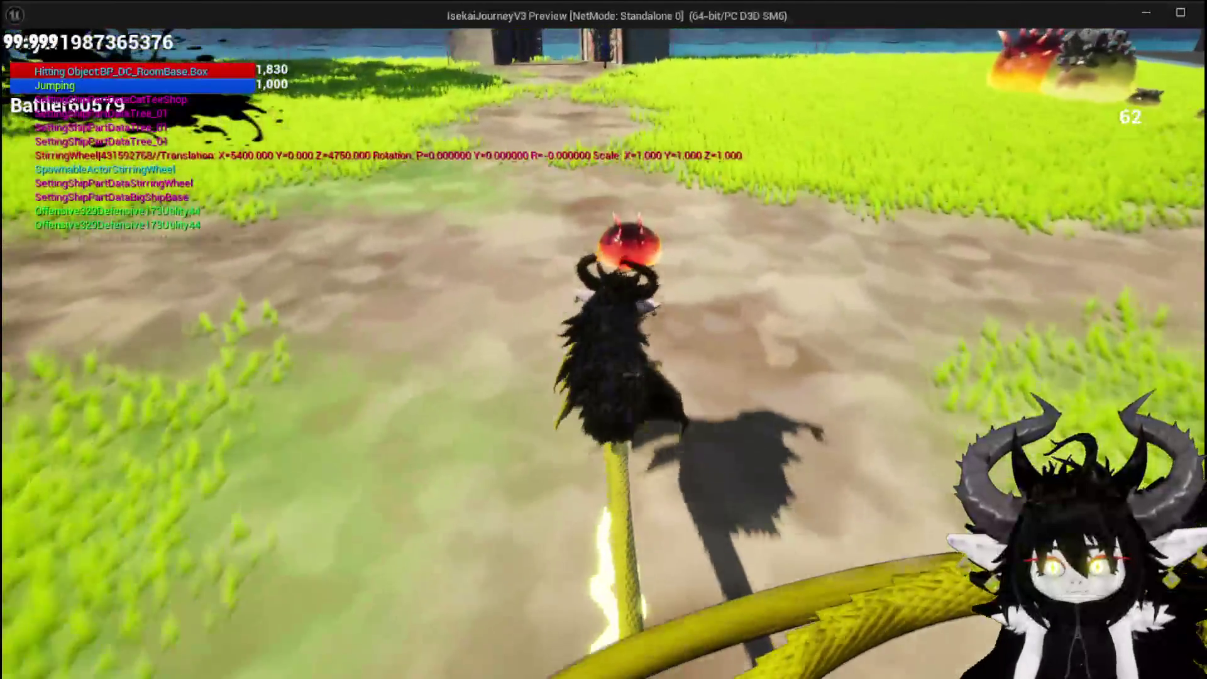
left_click(604, 340)
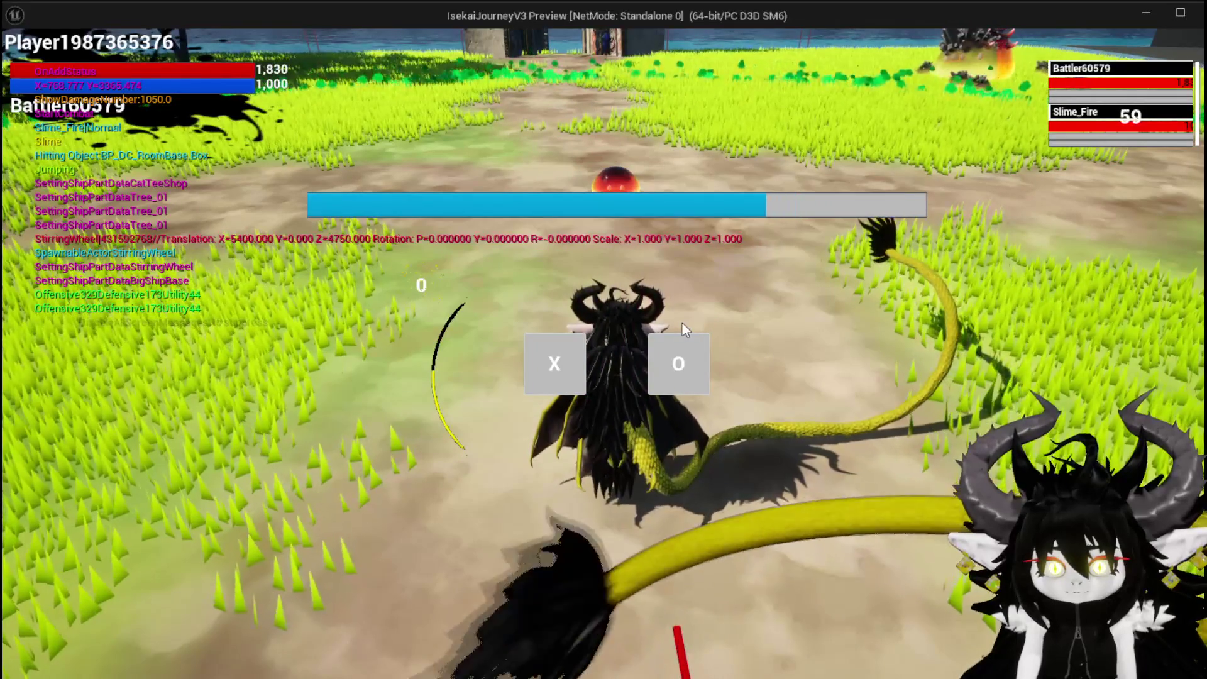
key("Escape")
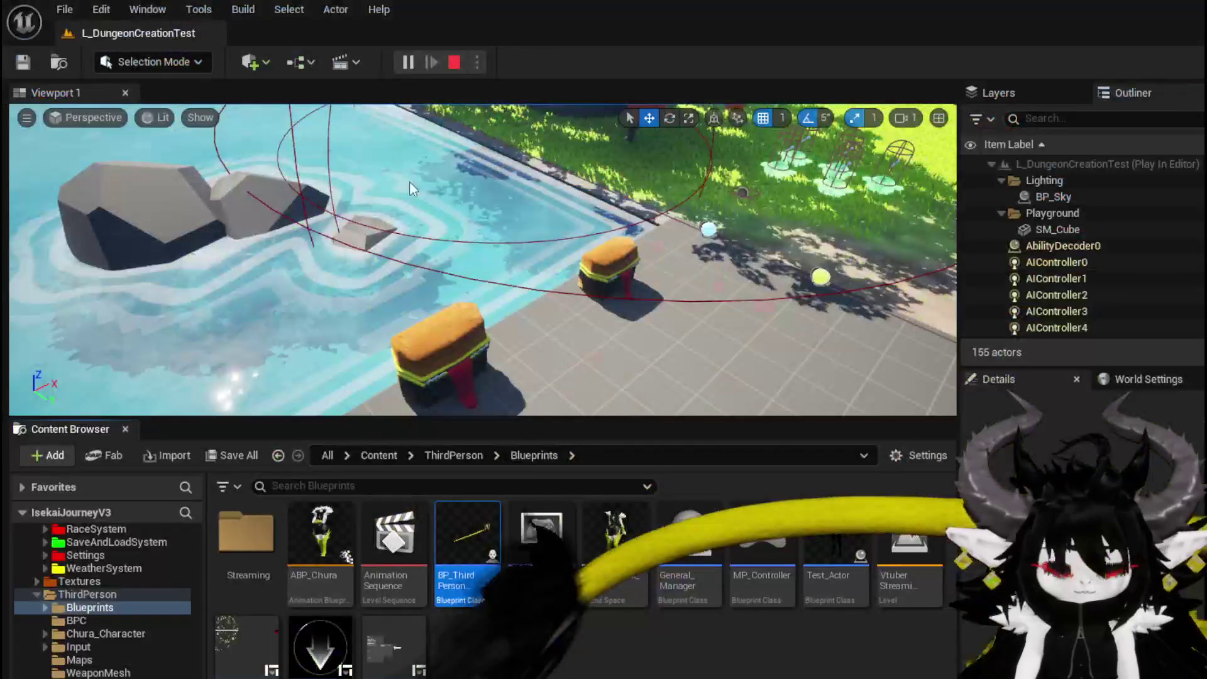
- Turn off Player Viewport Relative on Project World to Screen and shift that node left
key("alt+Tab")
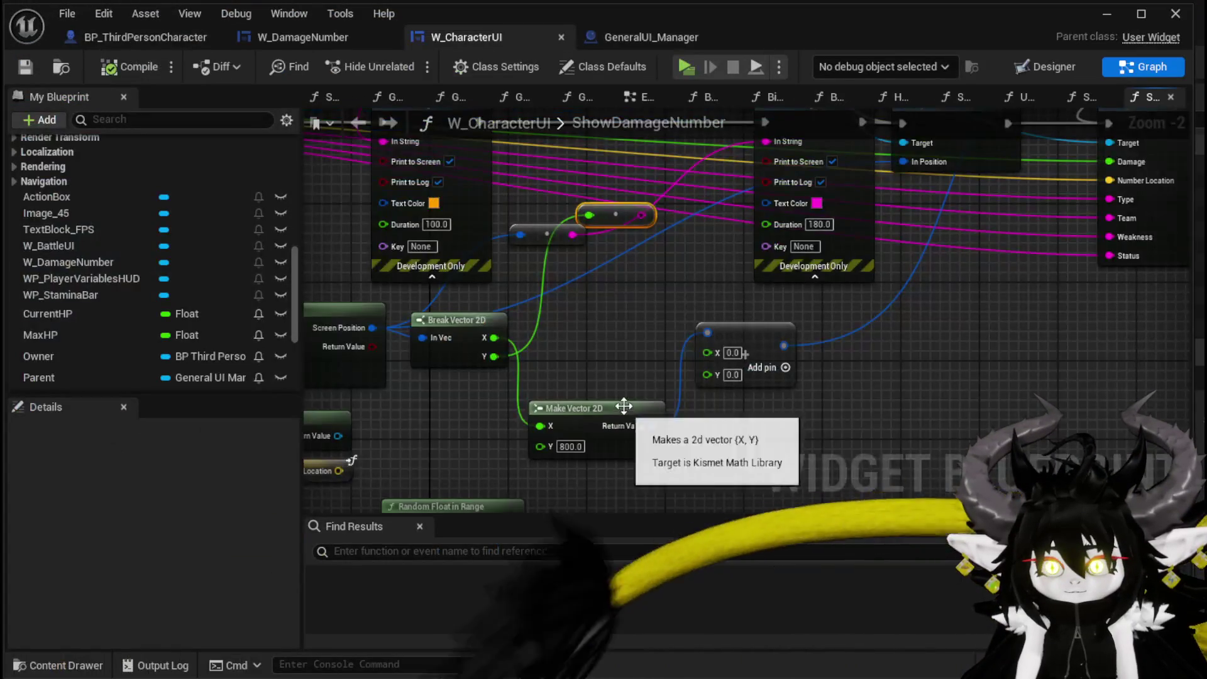
scroll(714, 415, "down", 2)
mouse_move(1072, 394)
left_mouse_down()
mouse_move(1182, 377)
mouse_move(959, 291)
mouse_move(918, 248)
mouse_move(919, 293)
left_mouse_up()
left_click(541, 333)
mouse_move(575, 271)
left_mouse_down()
mouse_move(556, 280)
mouse_move(566, 367)
mouse_move(817, 352)
mouse_move(874, 335)
mouse_move(995, 390)
left_mouse_up()
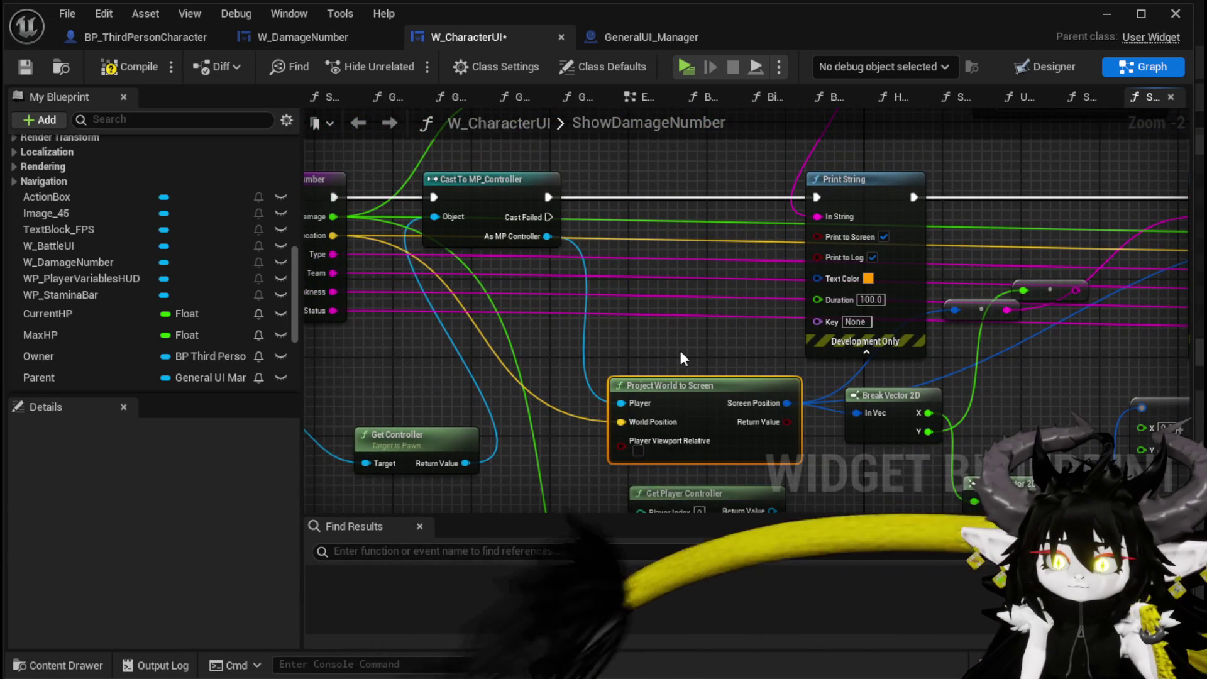
left_click_drag(681, 352, 681, 342)
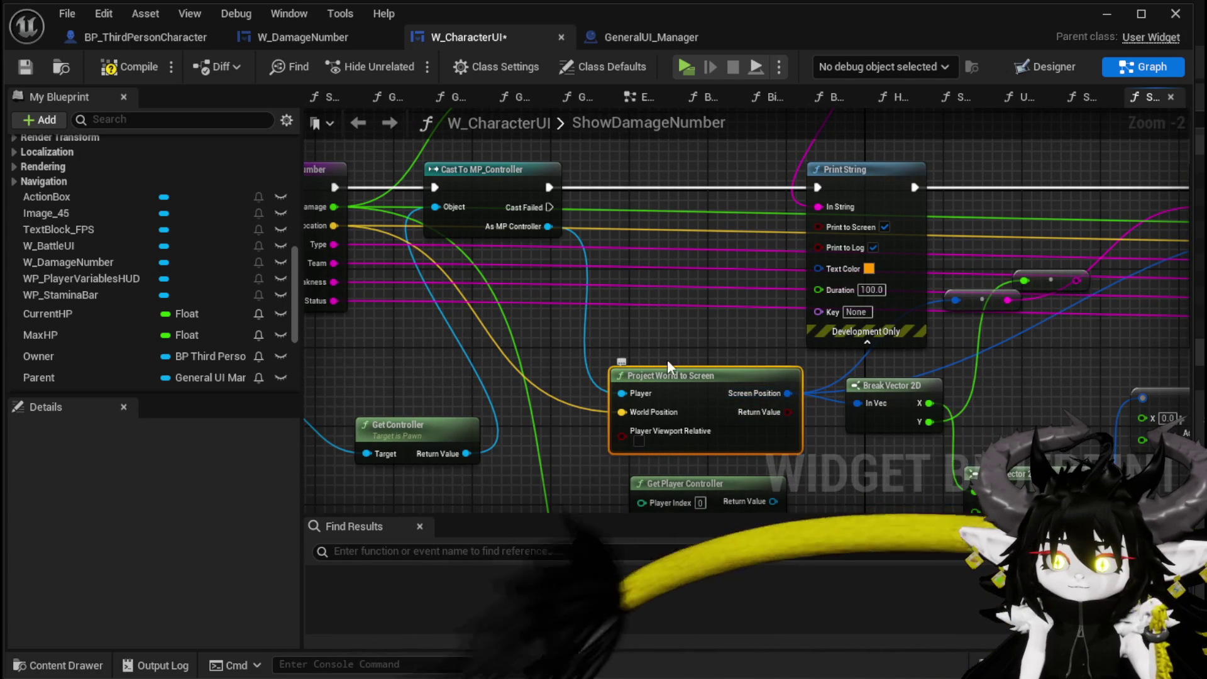
- Raise the Set Visibility and Set Position in Viewport nodes and save W_CharacterUI
left_click_drag(657, 363, 293, 344)
left_click_drag(630, 376, 284, 386)
scroll(631, 380, "down", 2)
left_click_drag(659, 395, 666, 465)
left_click(685, 344)
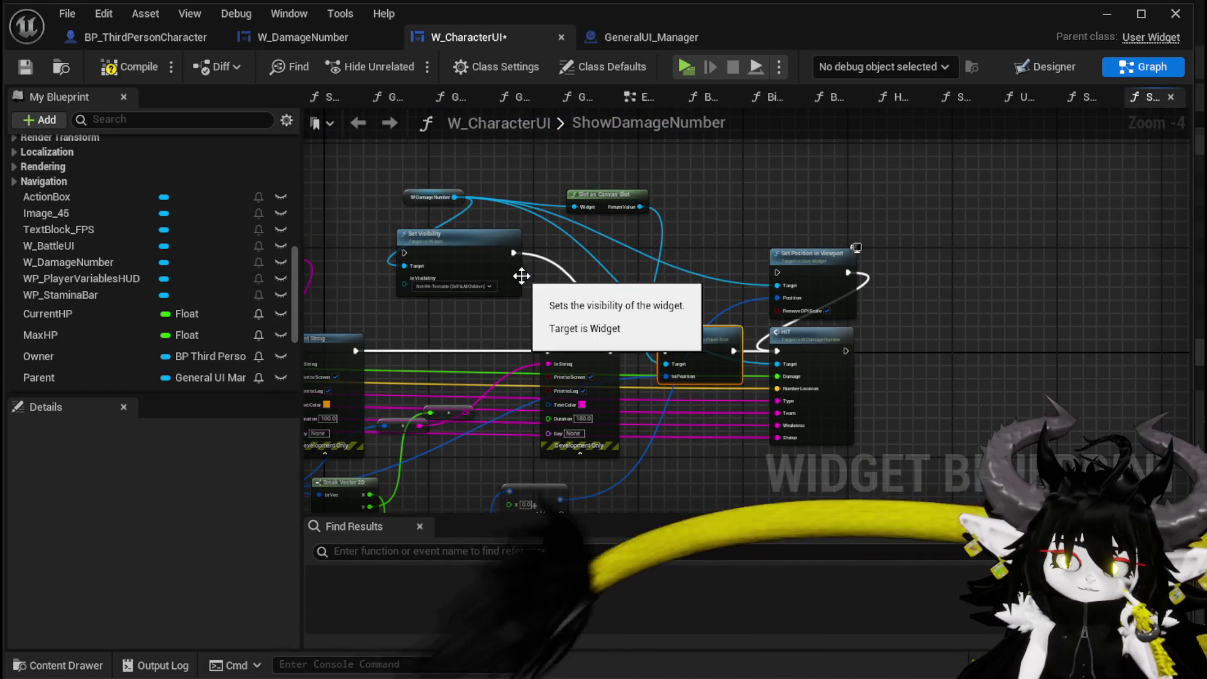
left_click_drag(831, 265, 819, 213)
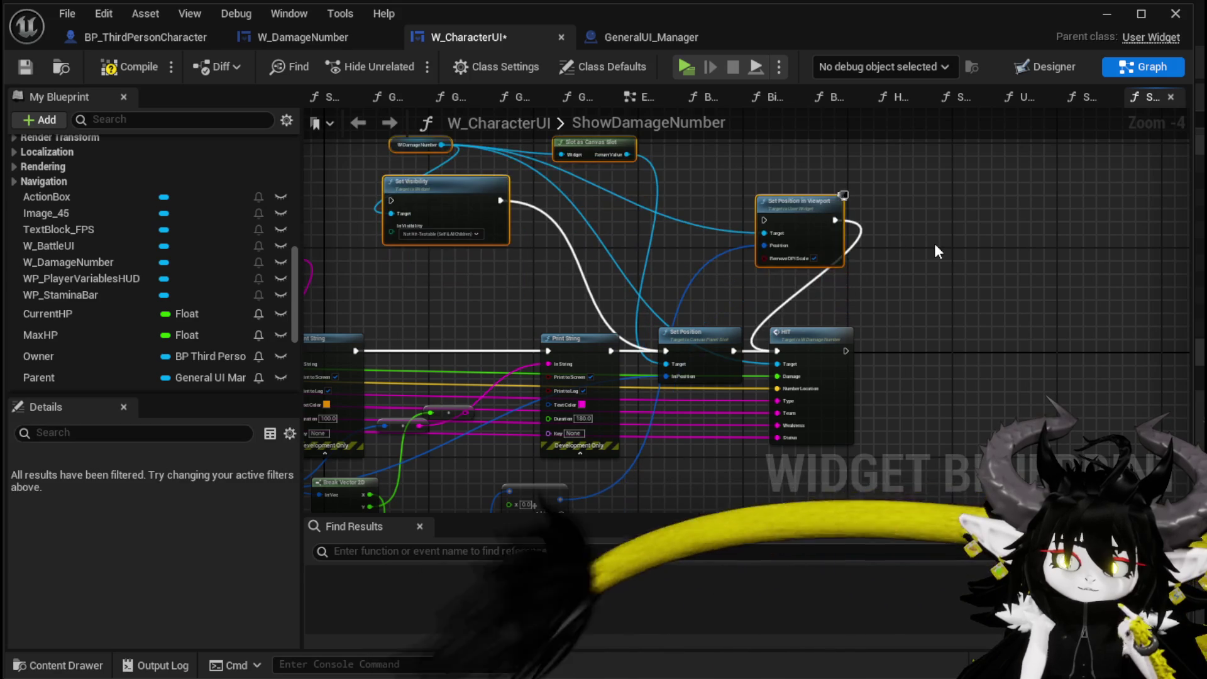
left_click(934, 243)
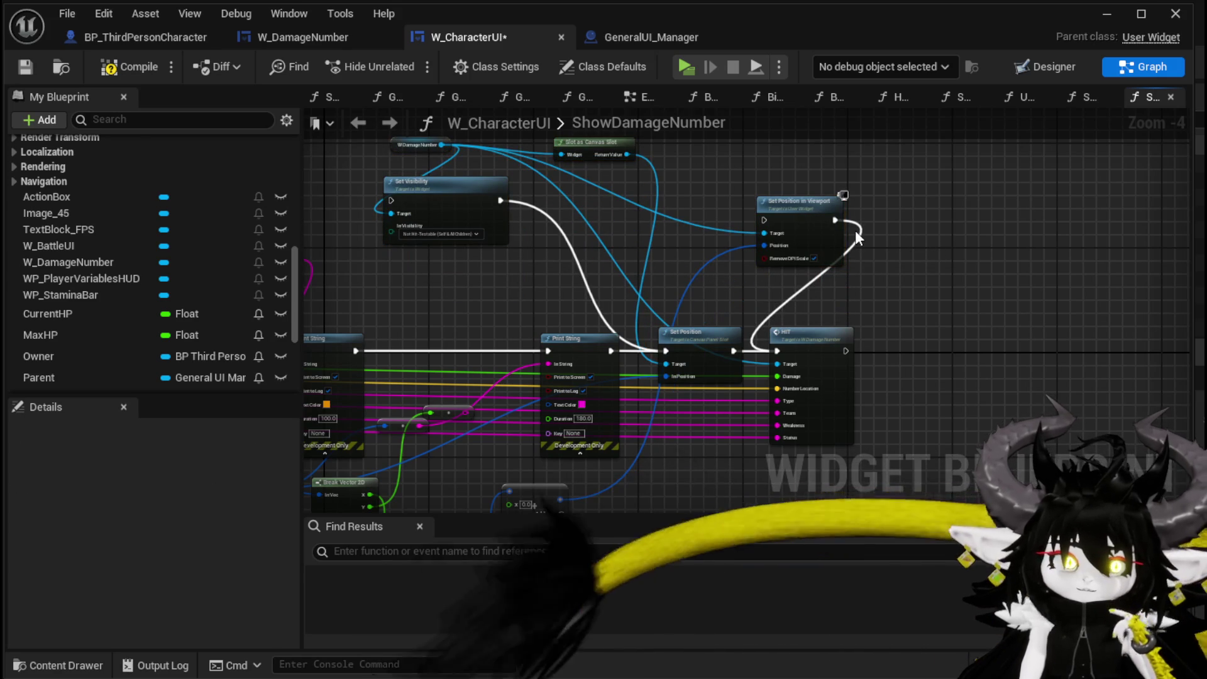
left_click(35, 69)
- Bring the Random Float in Range nodes into view and select the whole ShowDamageNumber network
mouse_move(394, 316)
left_mouse_down()
mouse_move(478, 283)
mouse_move(651, 179)
mouse_move(675, 135)
mouse_move(760, 307)
mouse_move(804, 261)
left_mouse_up()
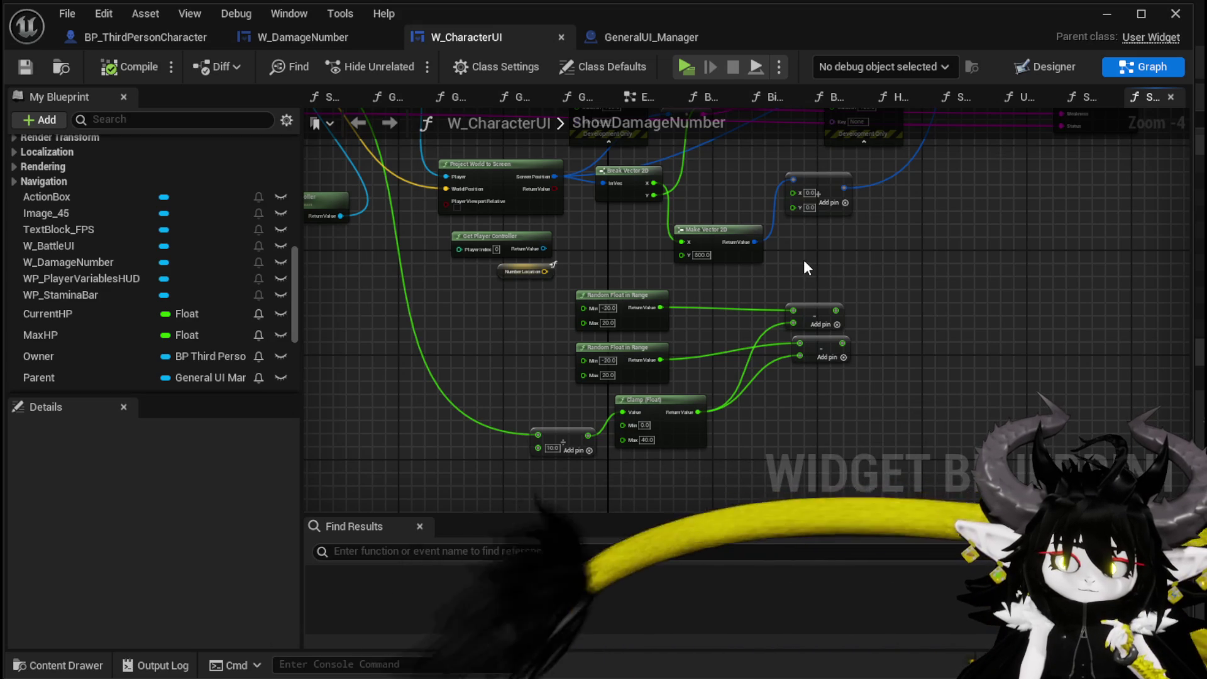
scroll(803, 259, "down", 2)
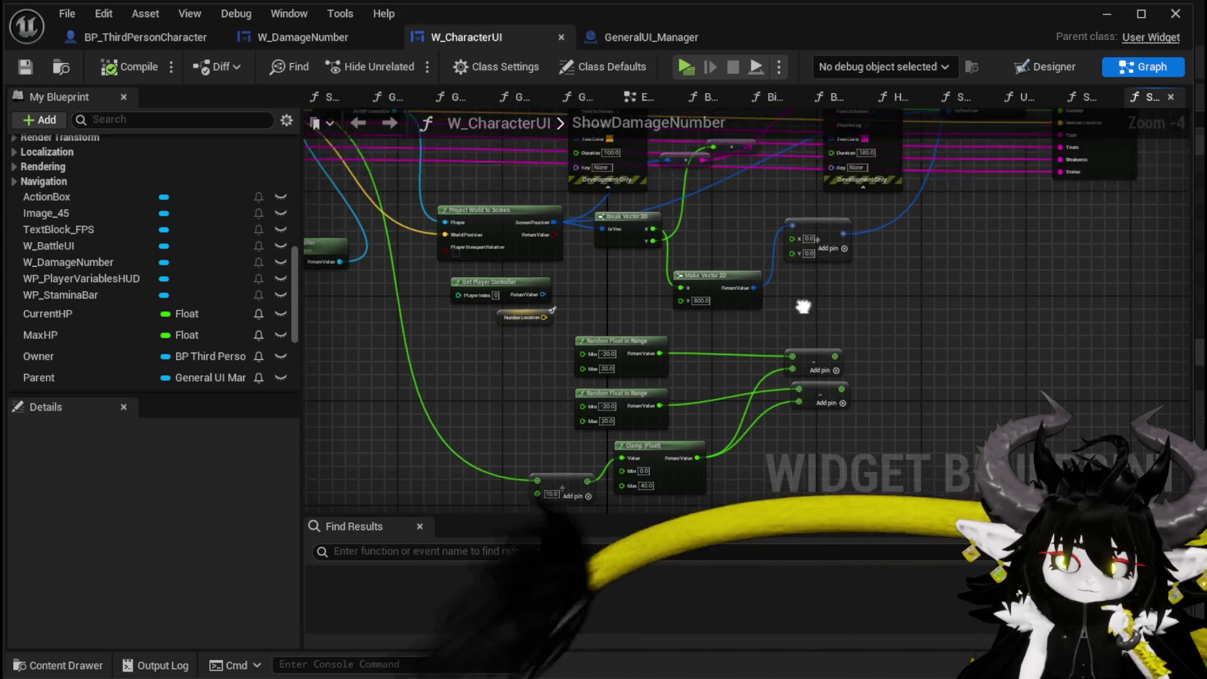
mouse_move(417, 451)
left_mouse_down()
mouse_move(844, 171)
mouse_move(961, 122)
mouse_move(964, 149)
left_mouse_up()
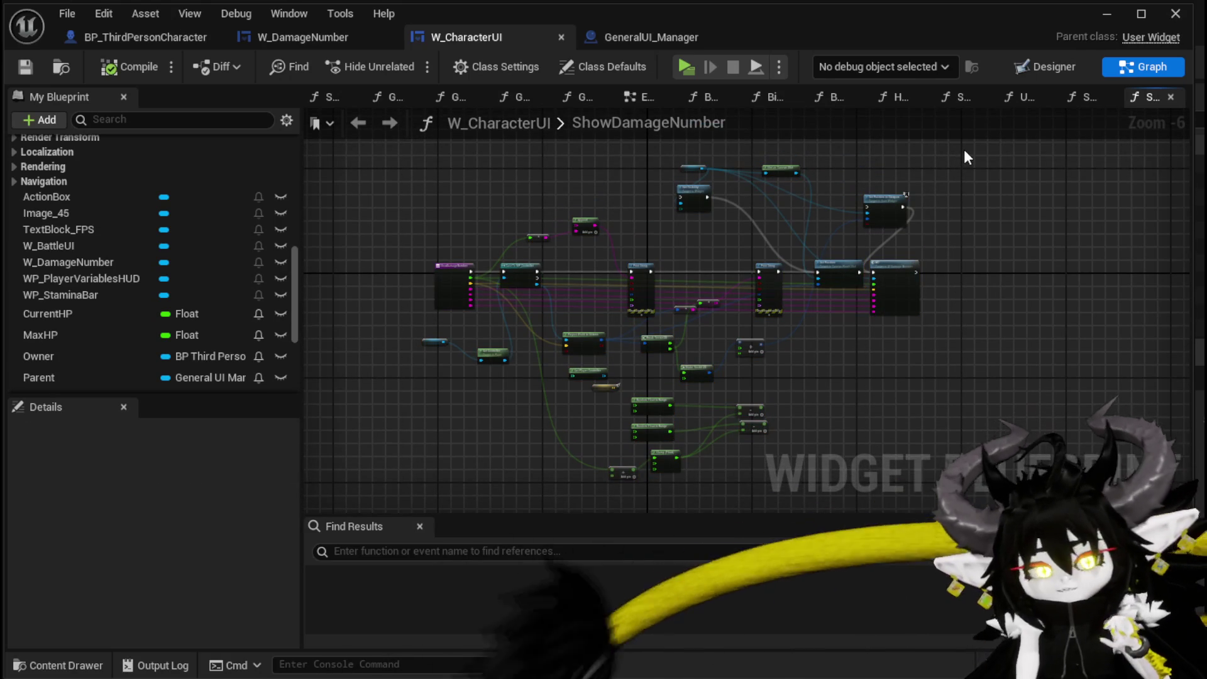